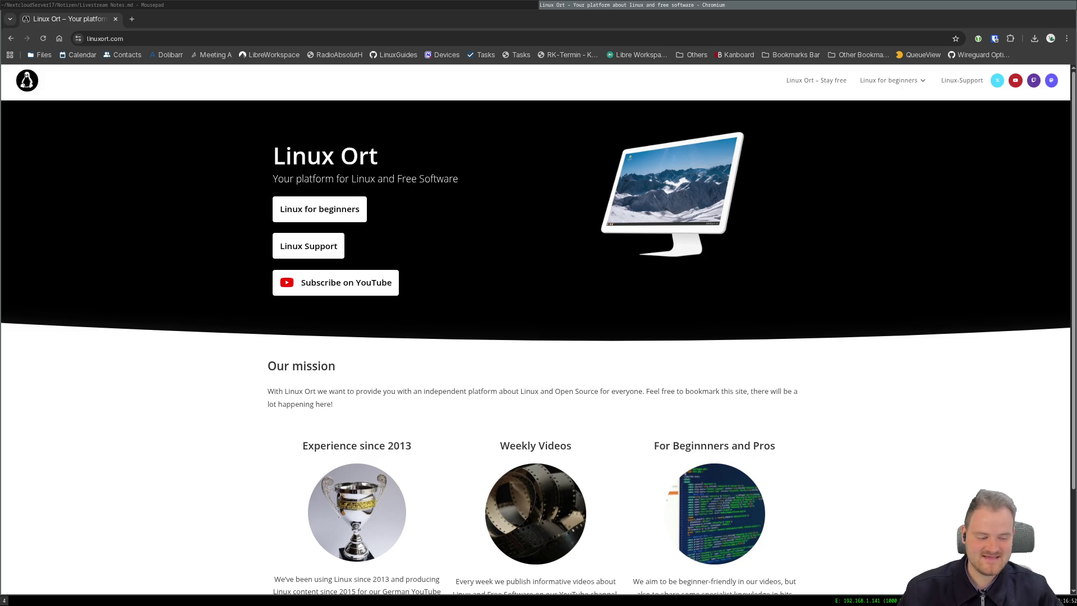
Bring the enlarged notes forward and delete the Project Rustdesk task line.
click(304, 5)
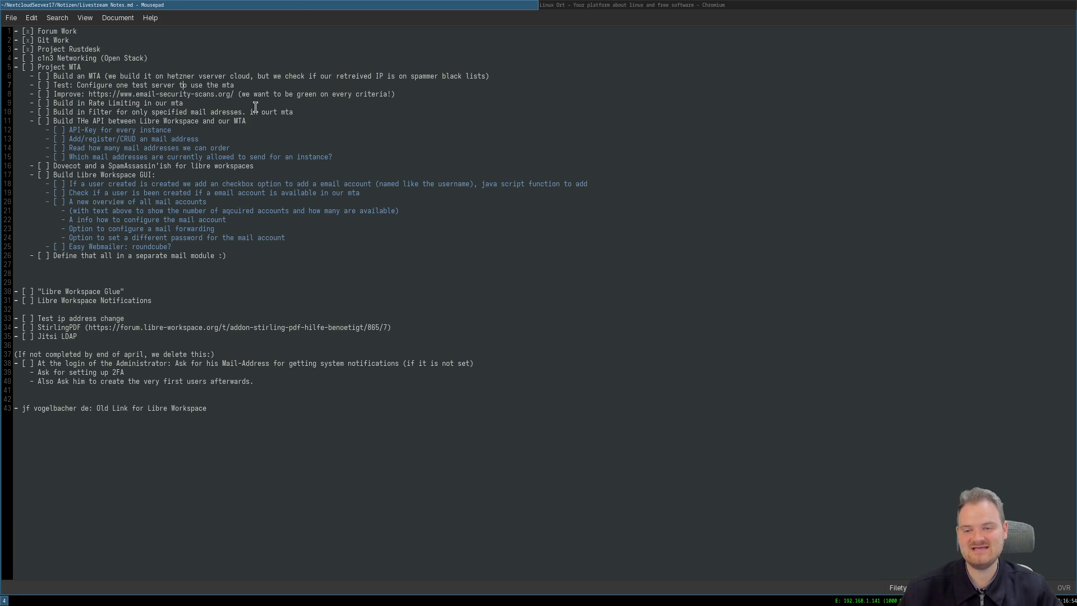
key(ctrl+plus)
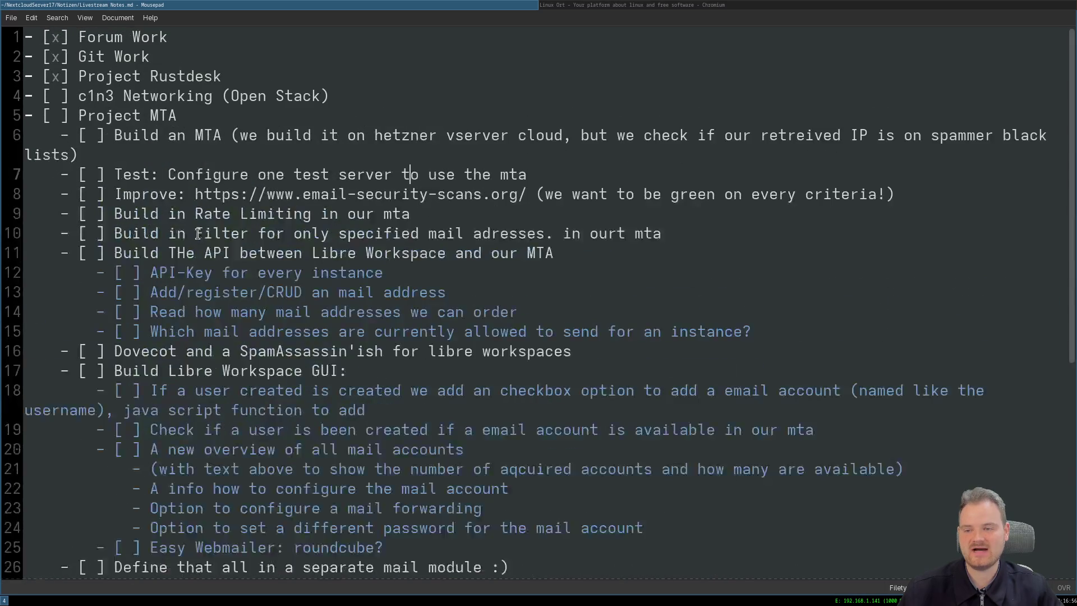
triple_click(70, 75)
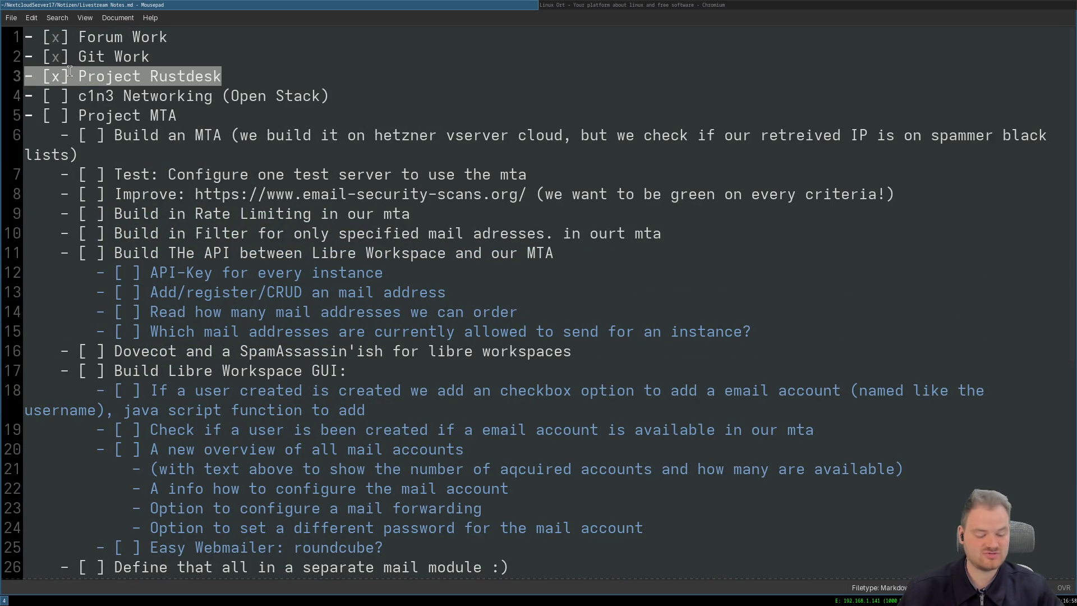
key(Delete)
key(Delete)
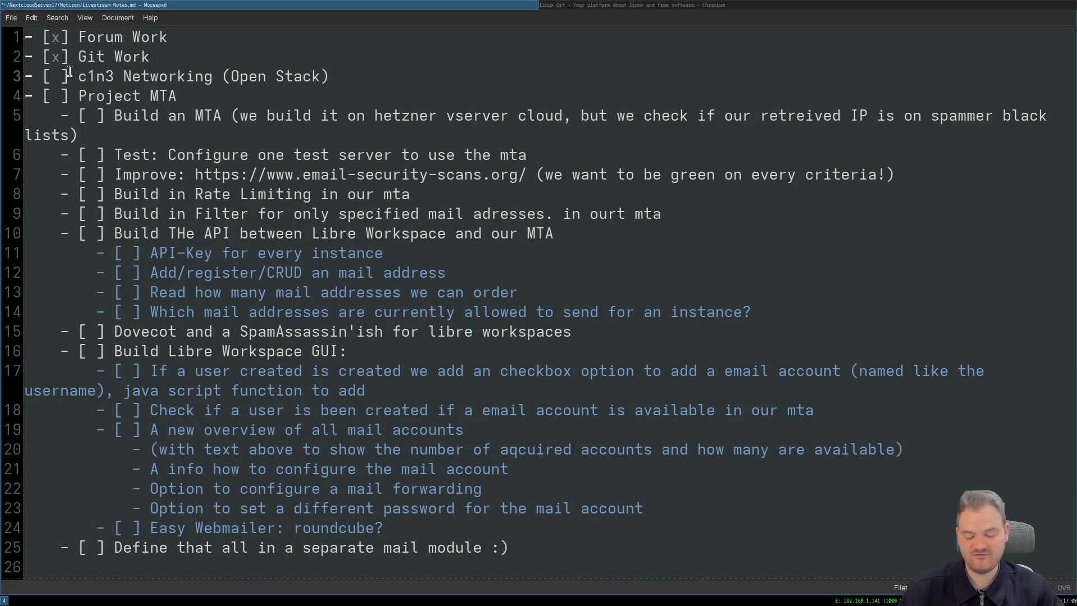
Uncheck the Git Work and Forum Work tasks, replacing their x marks with spaces.
key(Up)
key(Right)
key(Right)
key(Right)
key(Right)
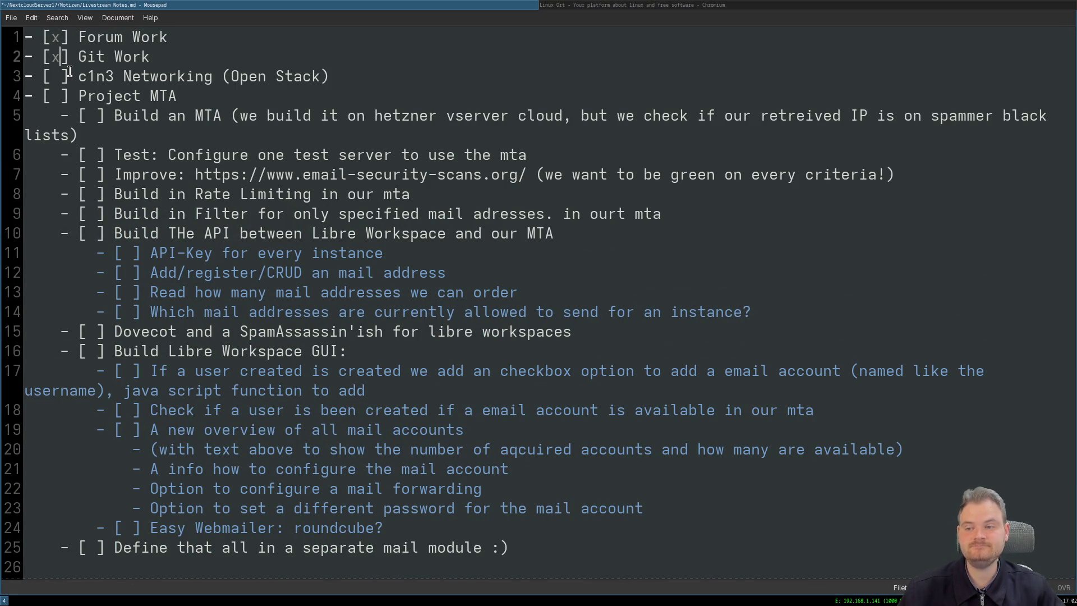
key(BackSpace)
key(Up)
key(BackSpace)
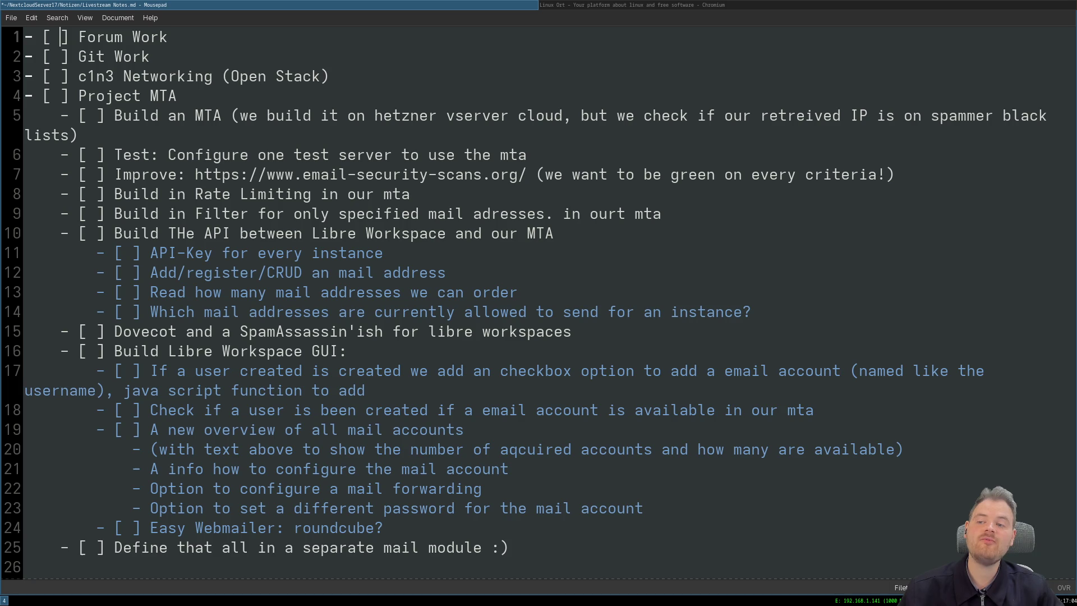
key(Down)
key(Down)
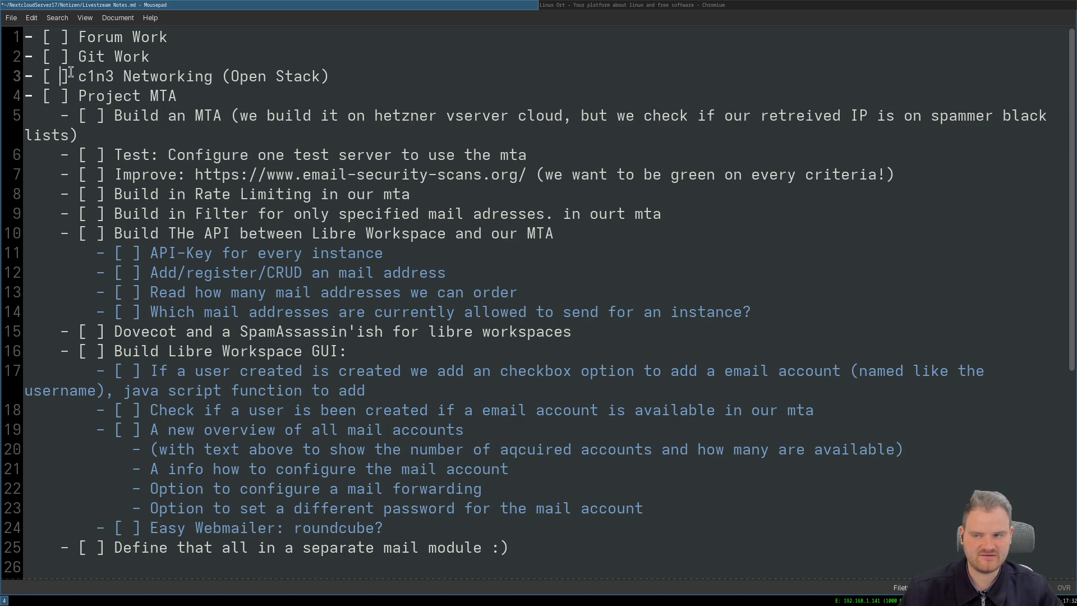
drag(60, 76, 329, 76)
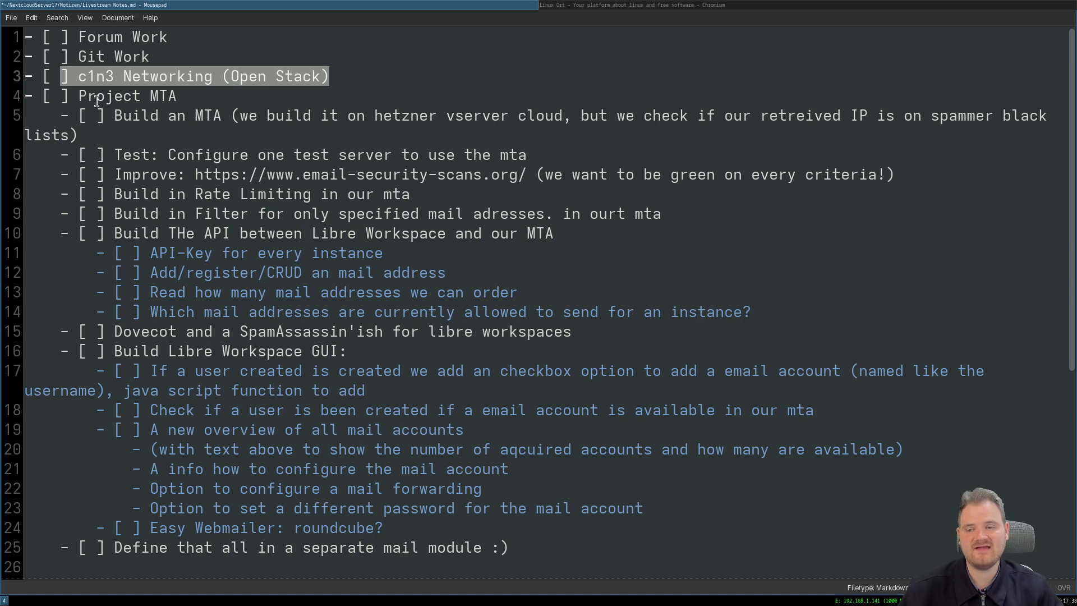
mouse_move(78, 96)
mouse_down()
mouse_move(651, 349)
mouse_move(707, 449)
mouse_up()
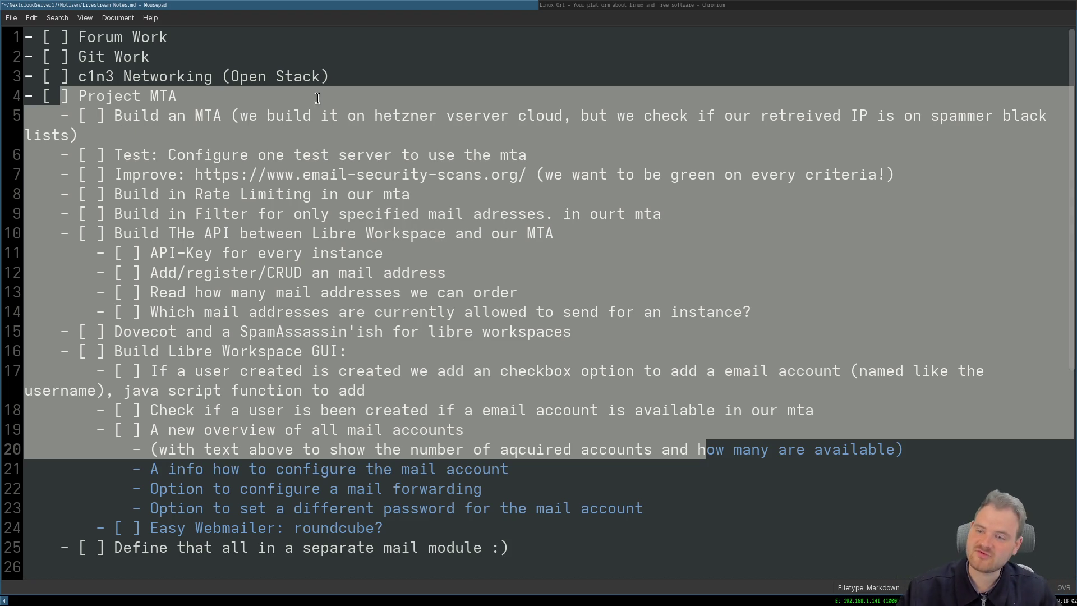
drag(86, 76, 340, 77)
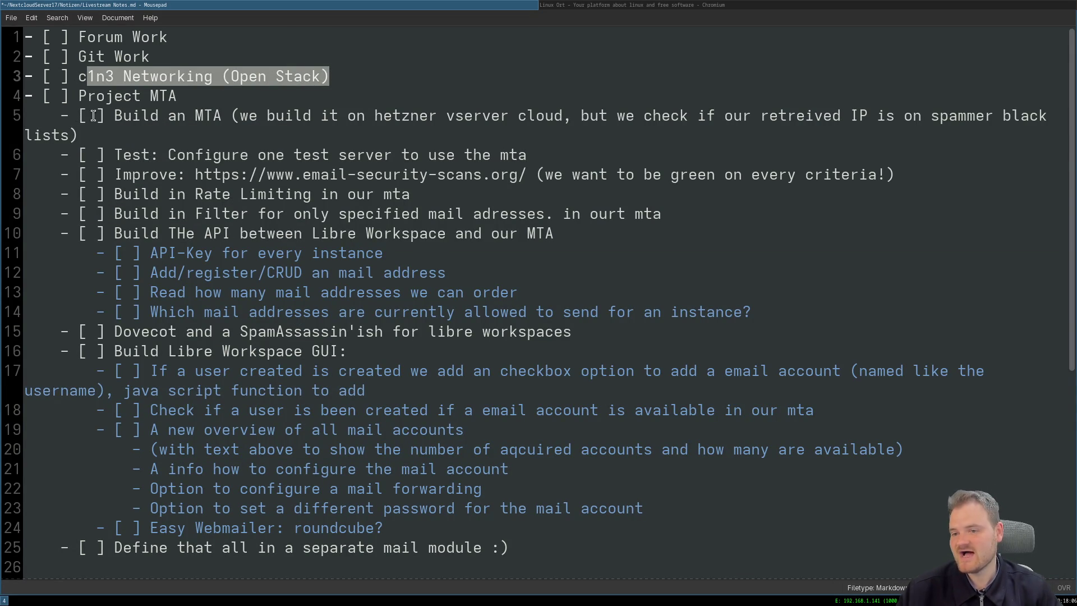
click(59, 96)
drag(33, 96, 593, 562)
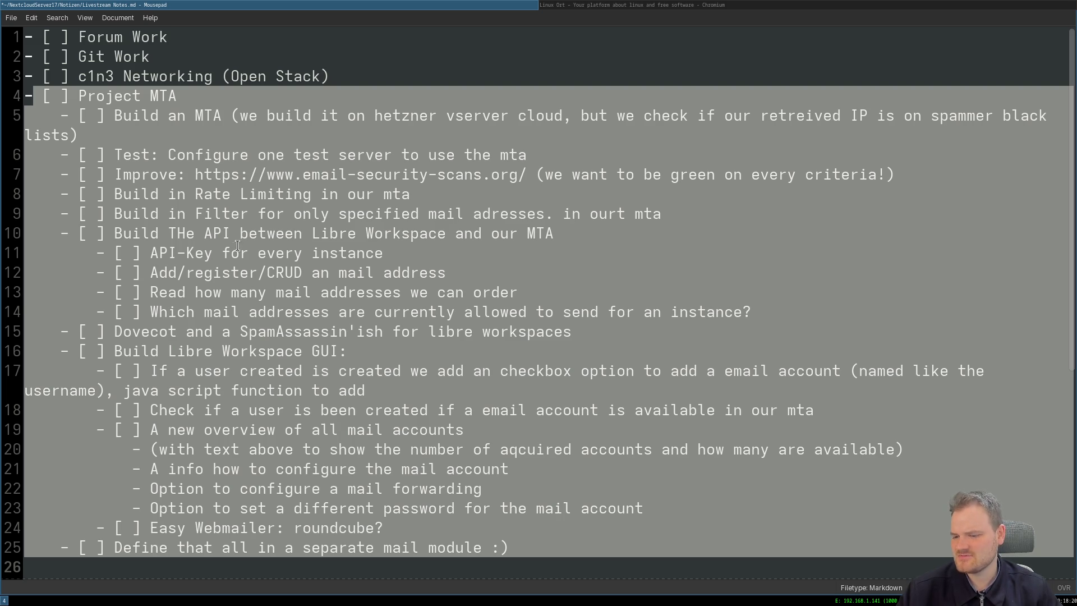
click(220, 271)
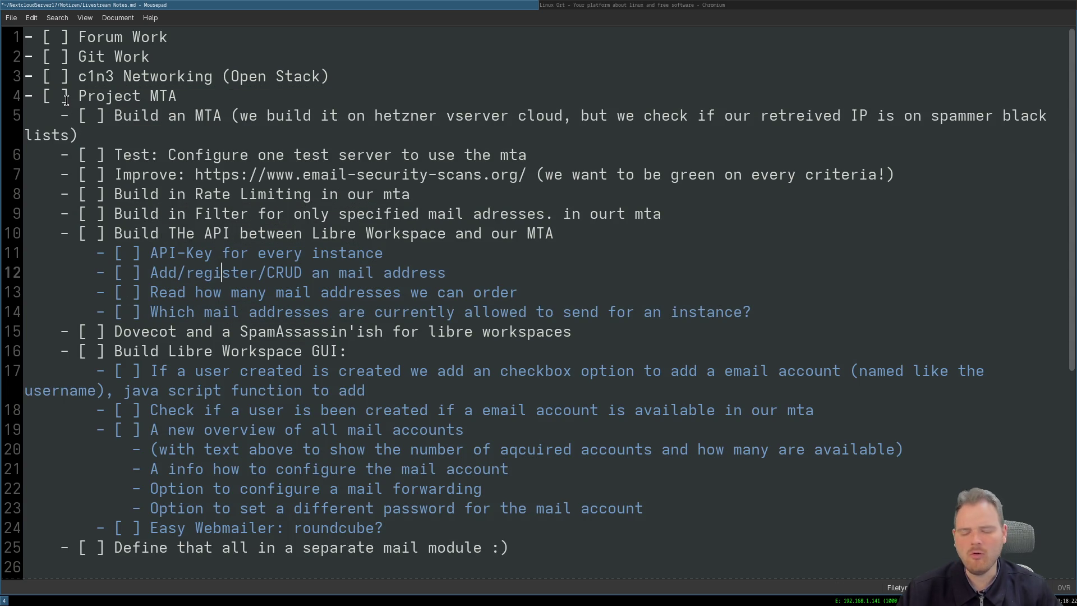
drag(78, 96, 717, 542)
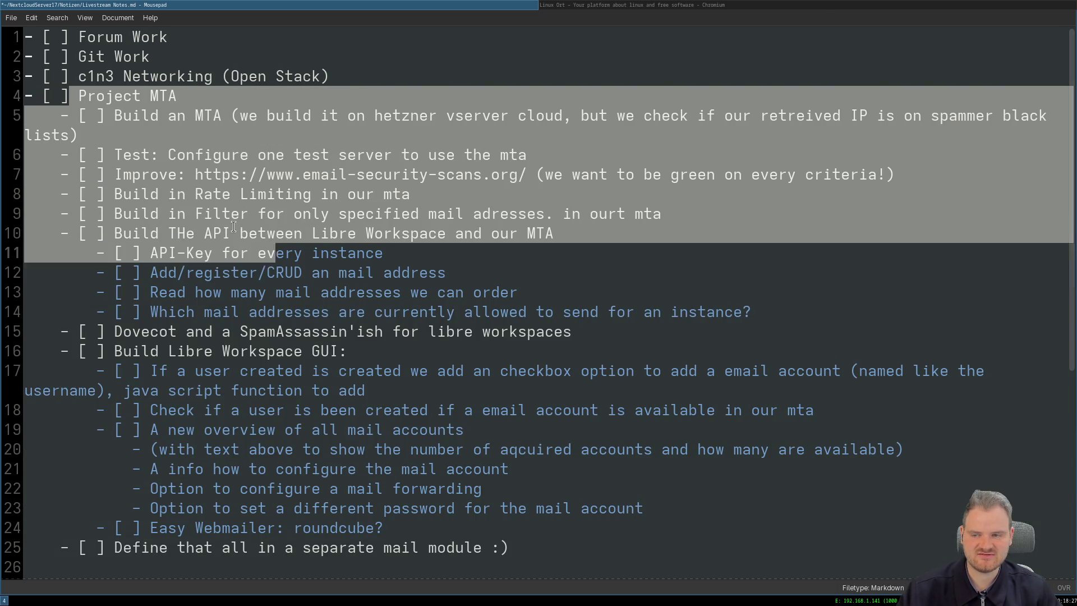
mouse_move(717, 547)
mouse_down()
mouse_move(123, 128)
mouse_move(603, 551)
mouse_up()
scroll(413, 350, down, 5)
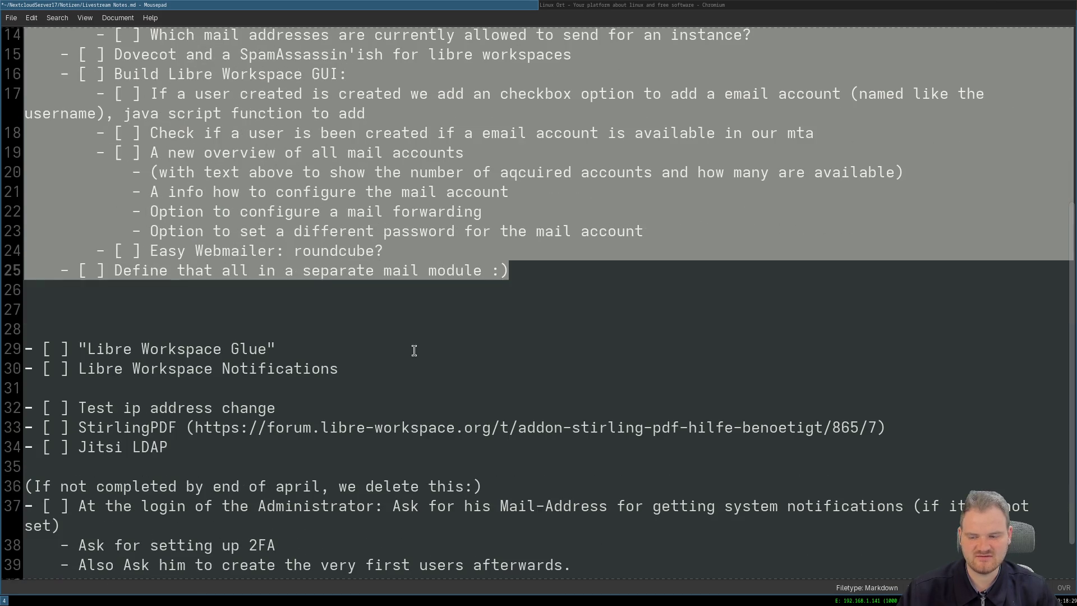
click(217, 367)
triple_click(228, 352)
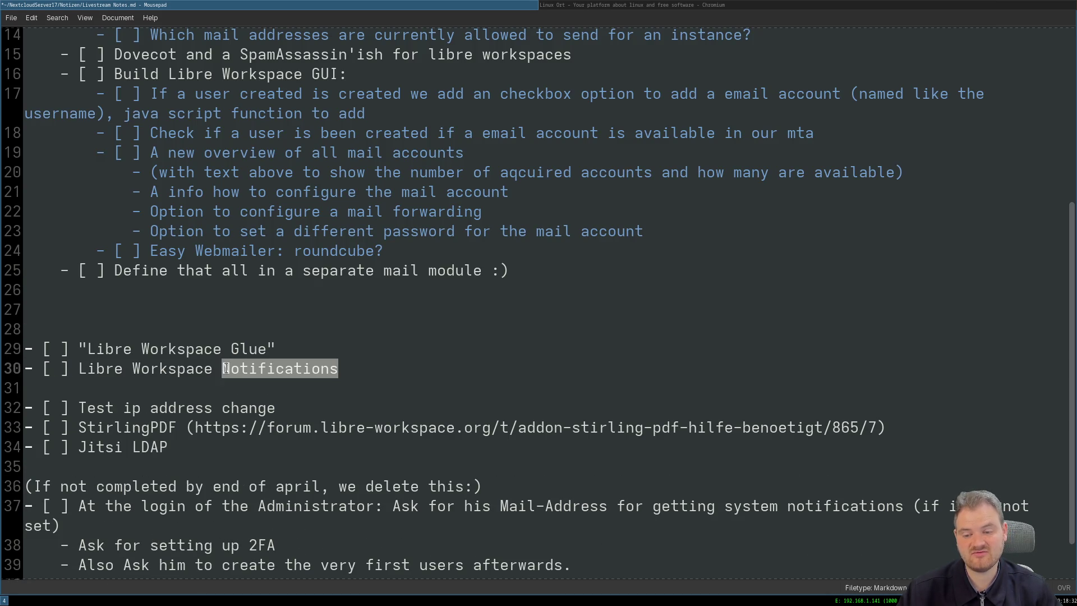
triple_click(226, 368)
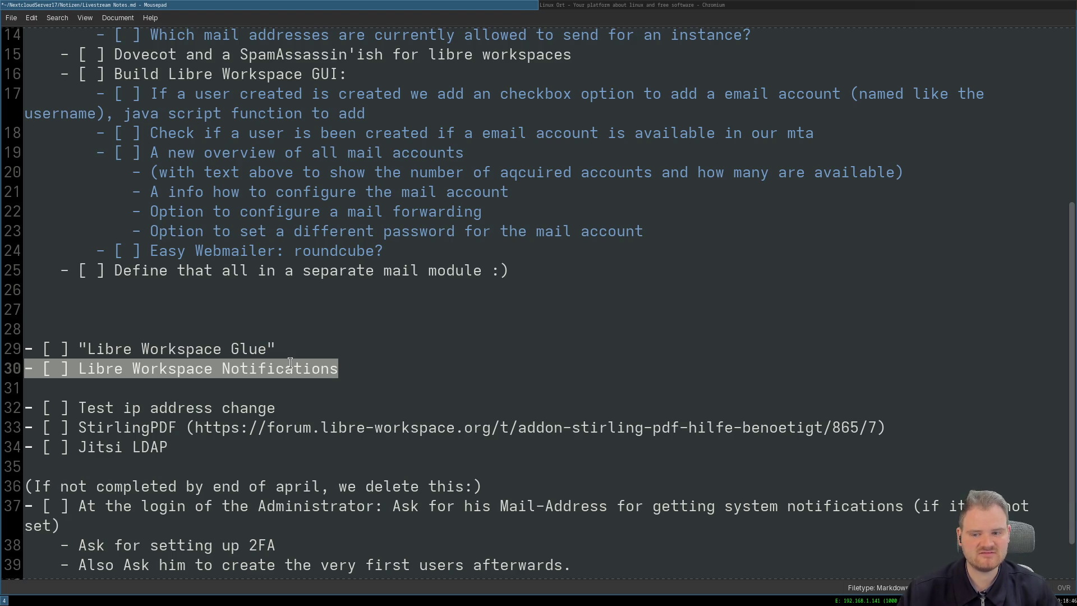
scroll(239, 364, up, 5)
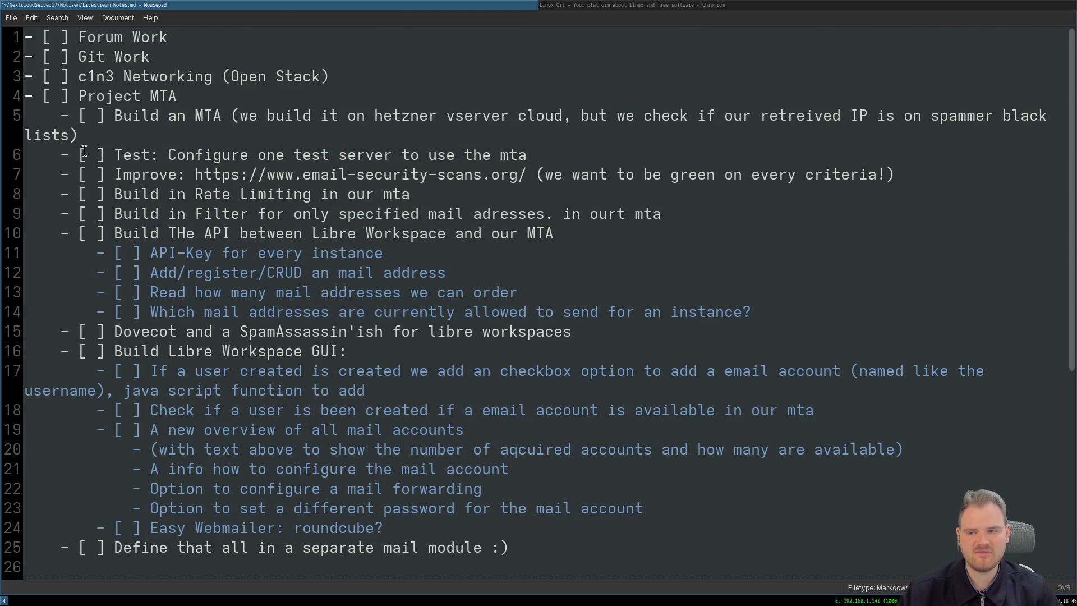
Highlight the Project MTA section and Git Work line while reading, then switch to the browser.
drag(26, 96, 591, 540)
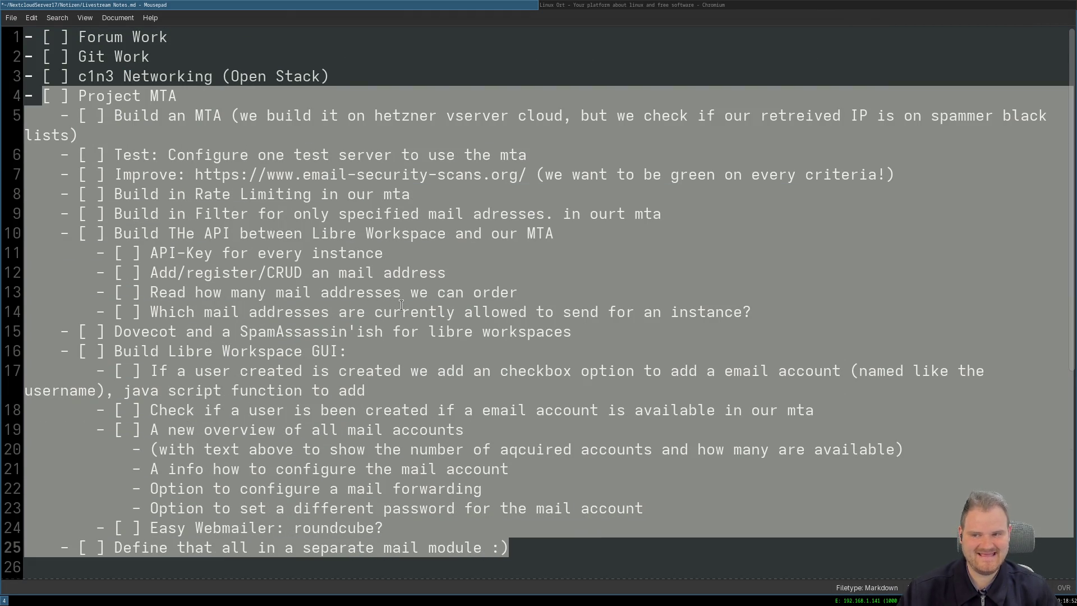
click(59, 37)
double_click(77, 56)
triple_click(77, 55)
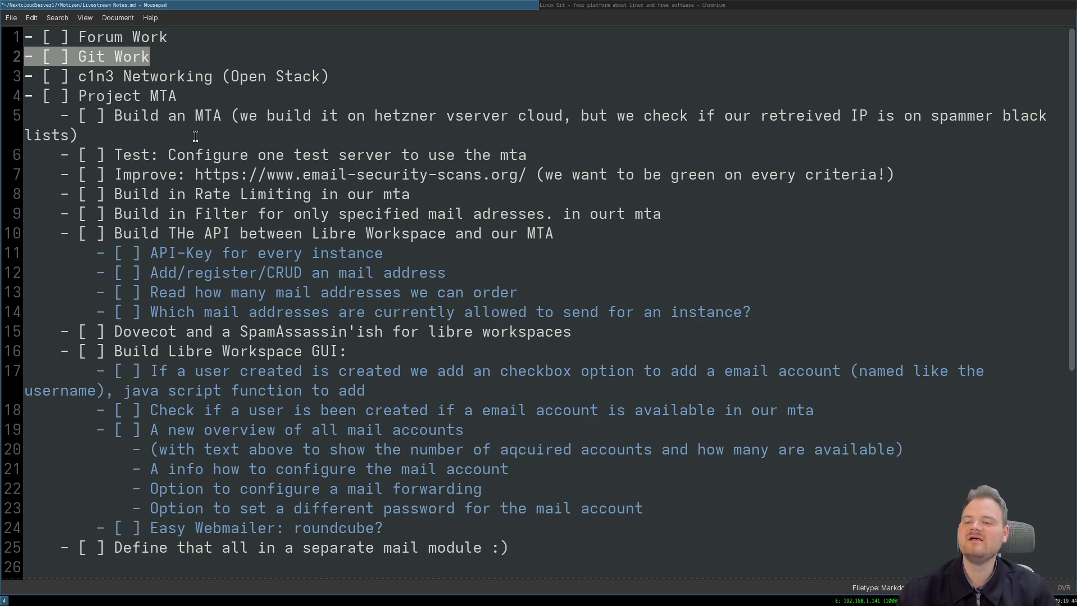
key(alt+Tab)
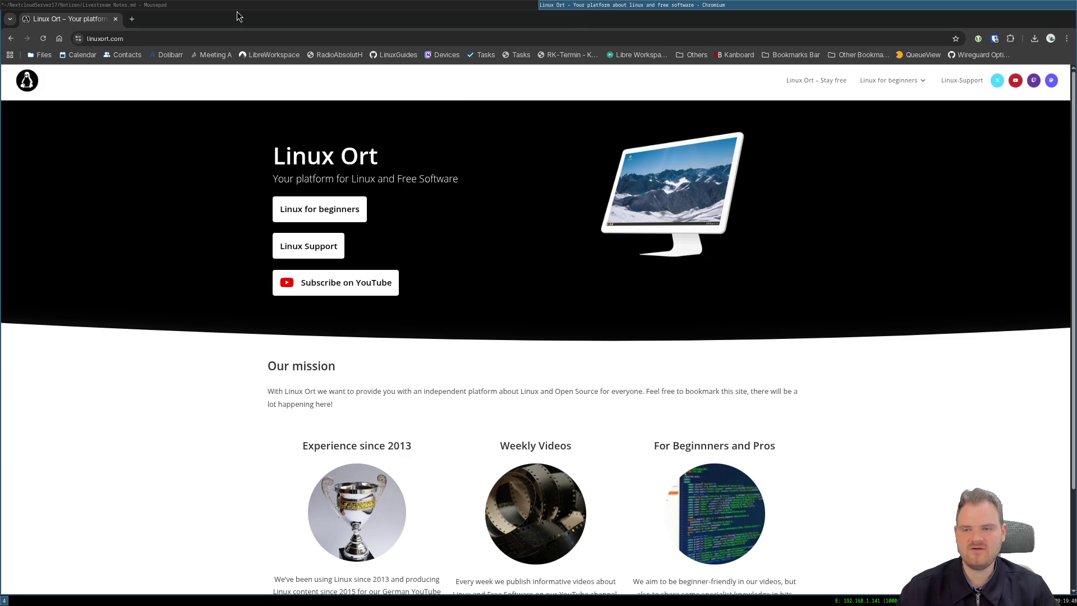
Load the Libre Workspace forum in a new tab and show its unread topics.
click(134, 19)
text(forum.libre-workspace.org)
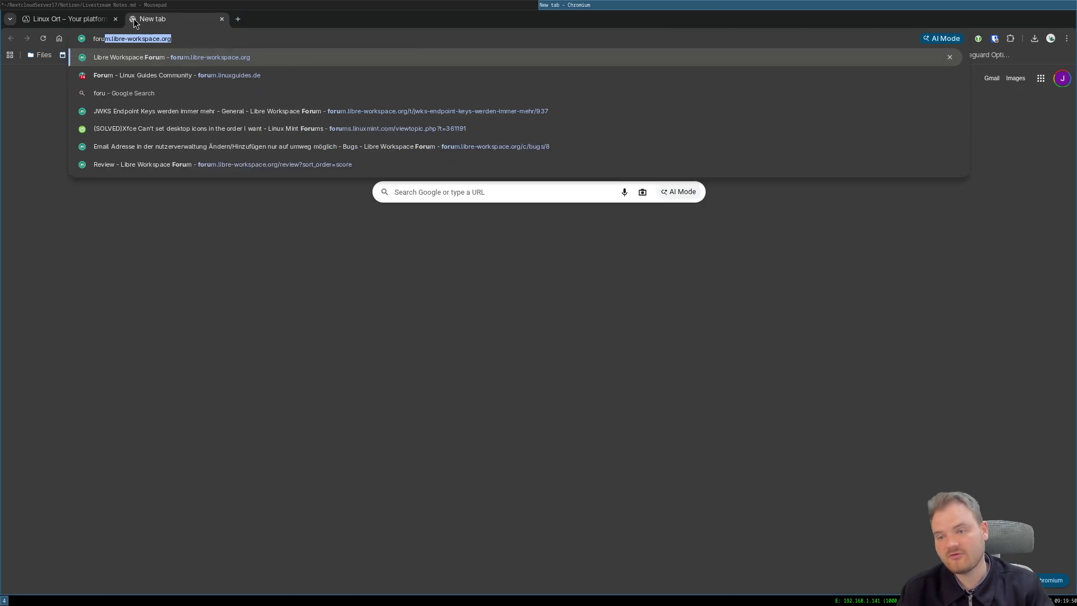
key(Return)
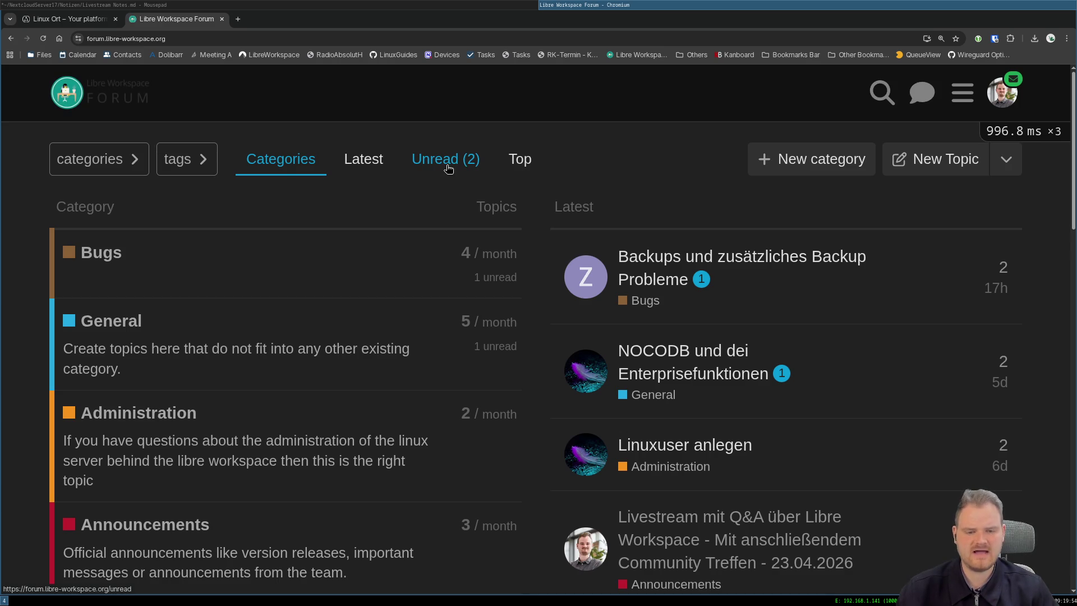
click(447, 168)
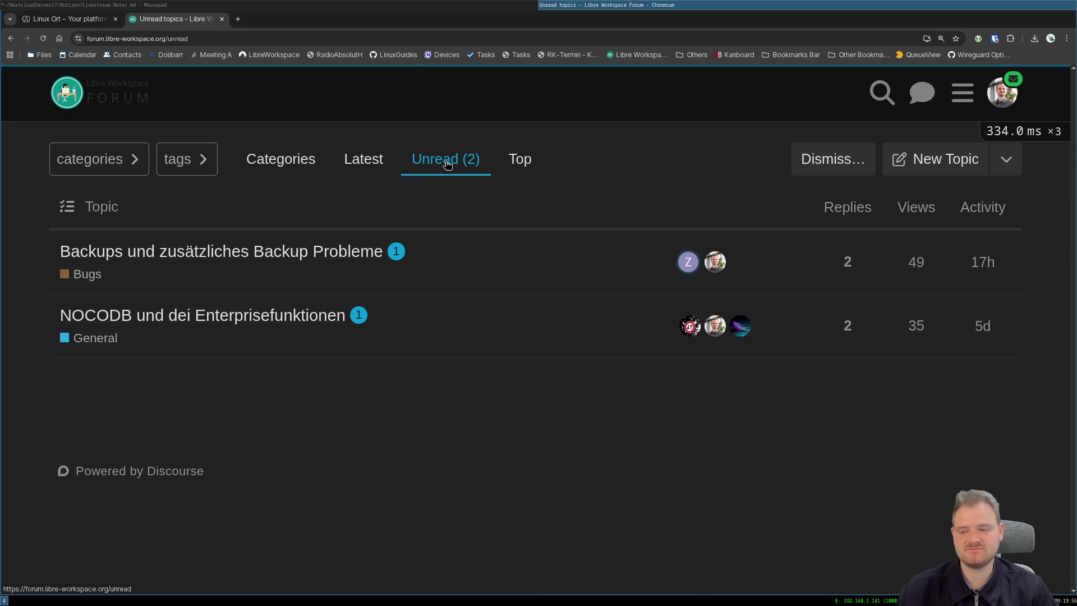
Check the forum notifications list, glance back at the notes and return to the forum.
click(1002, 94)
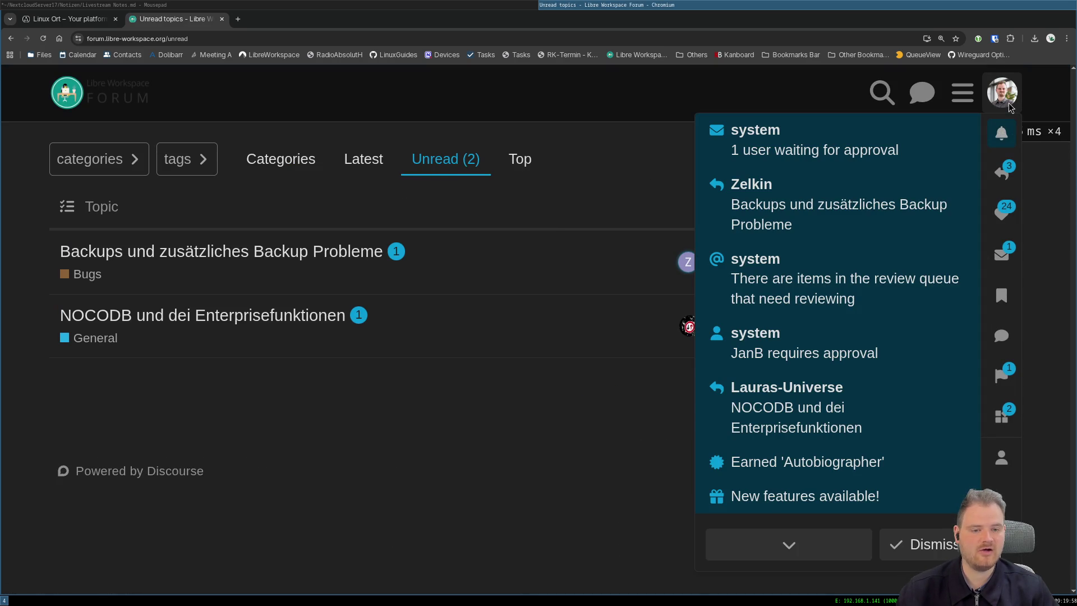
click(469, 102)
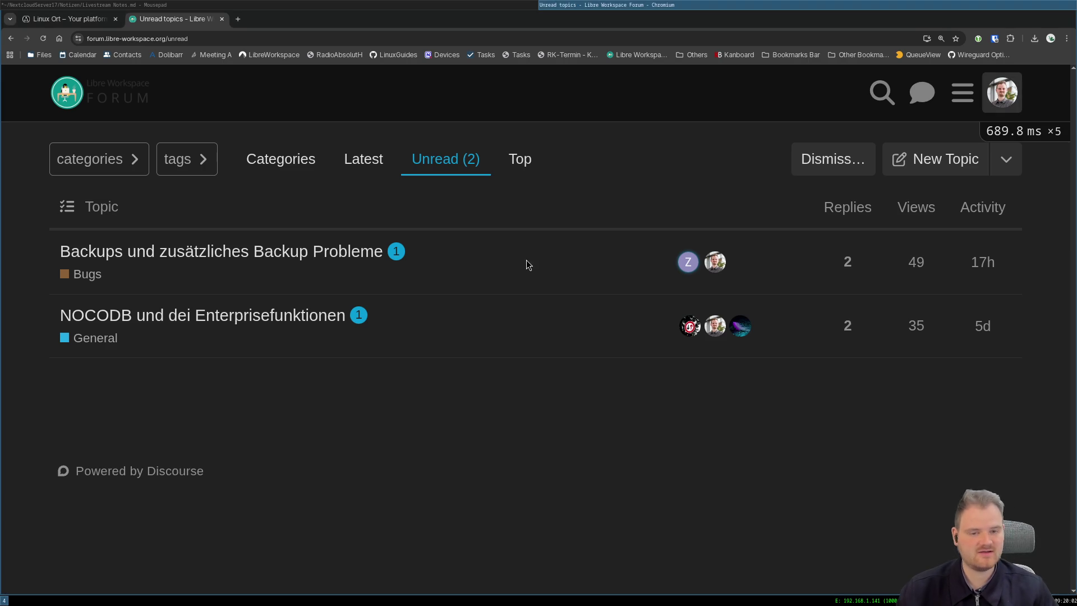
key(alt+Tab)
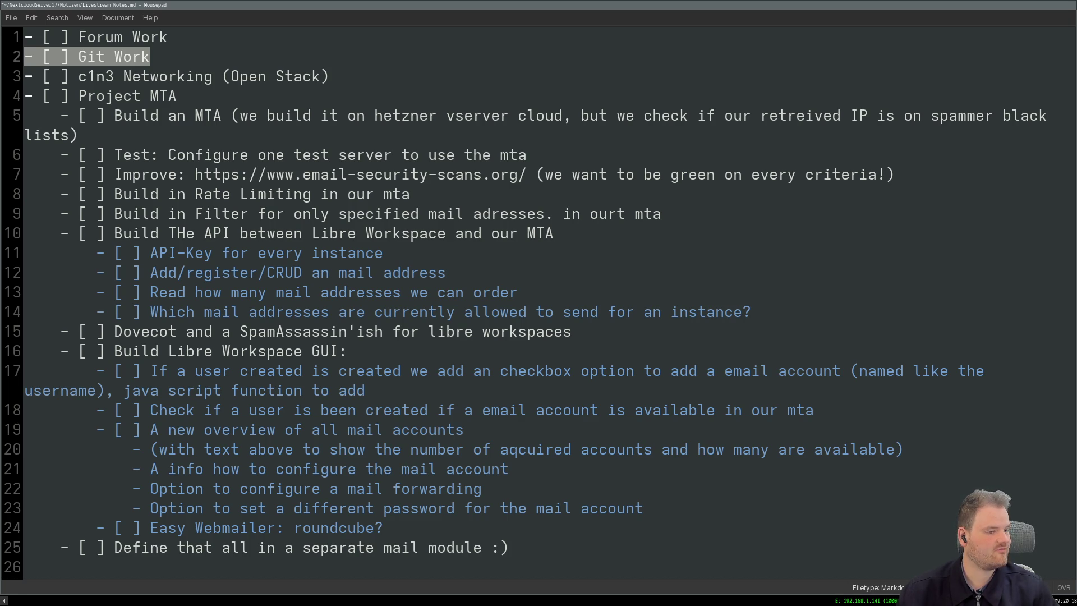
key(alt+Tab)
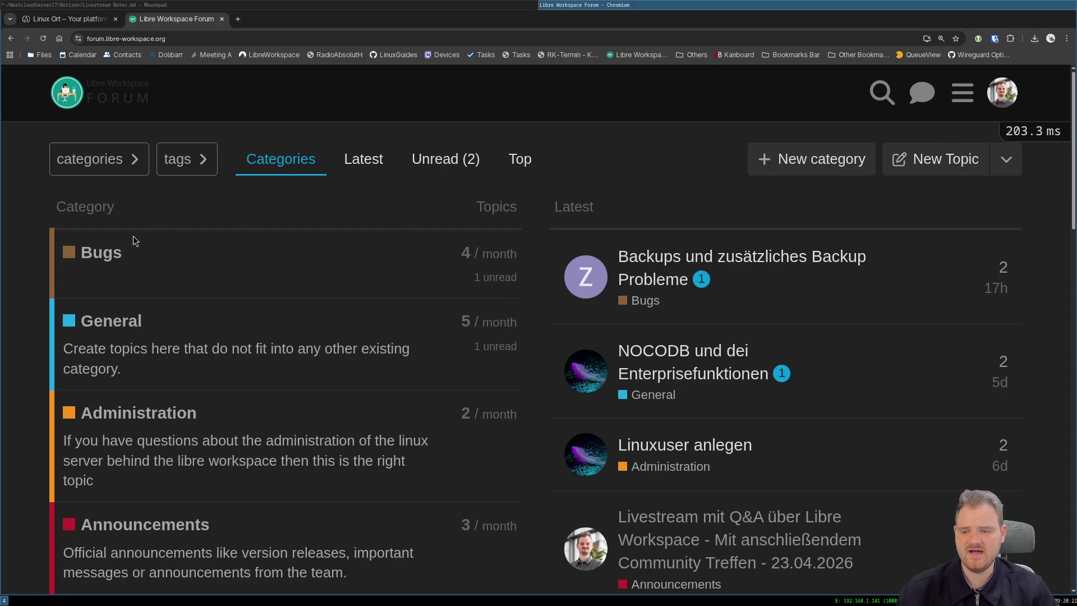
Open the Bugs category and its 'Backups und zusätzliches Backup Probleme' topic.
middle_click(107, 251)
middle_click(94, 334)
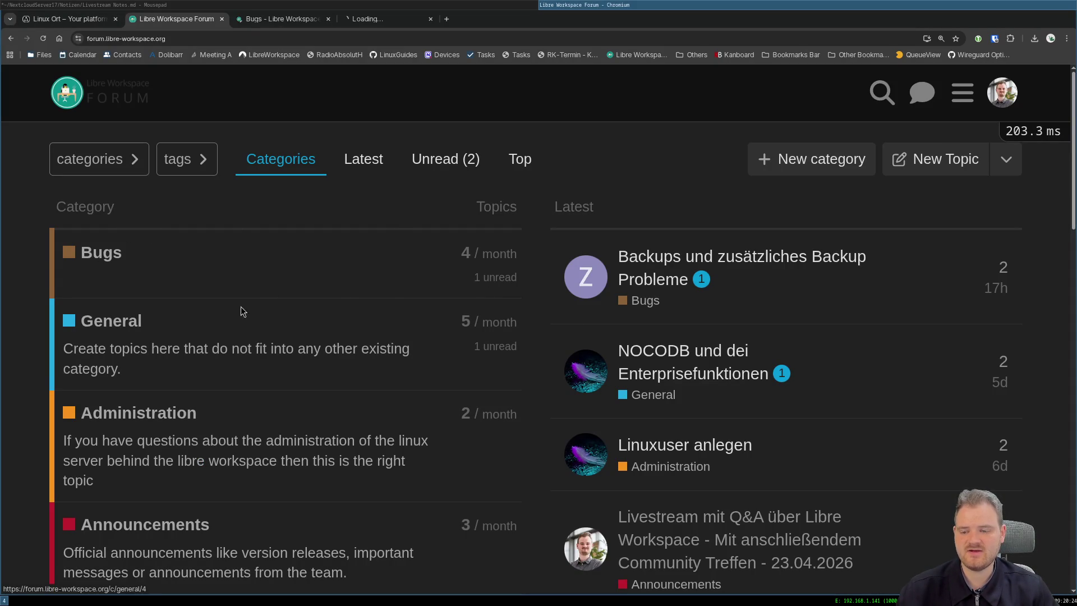
click(264, 24)
click(270, 256)
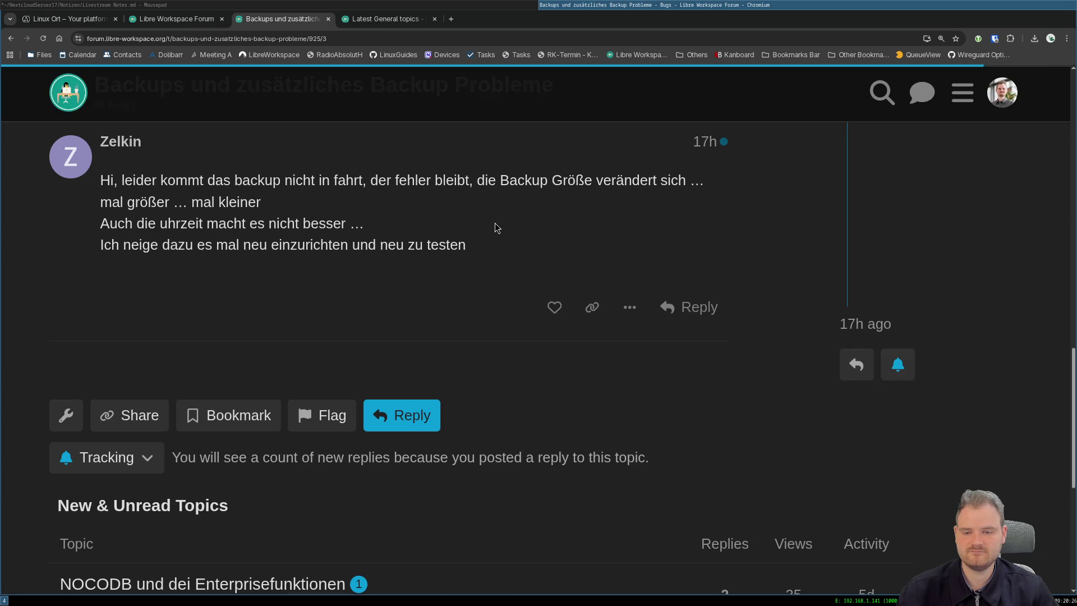
scroll(462, 225, up, 2)
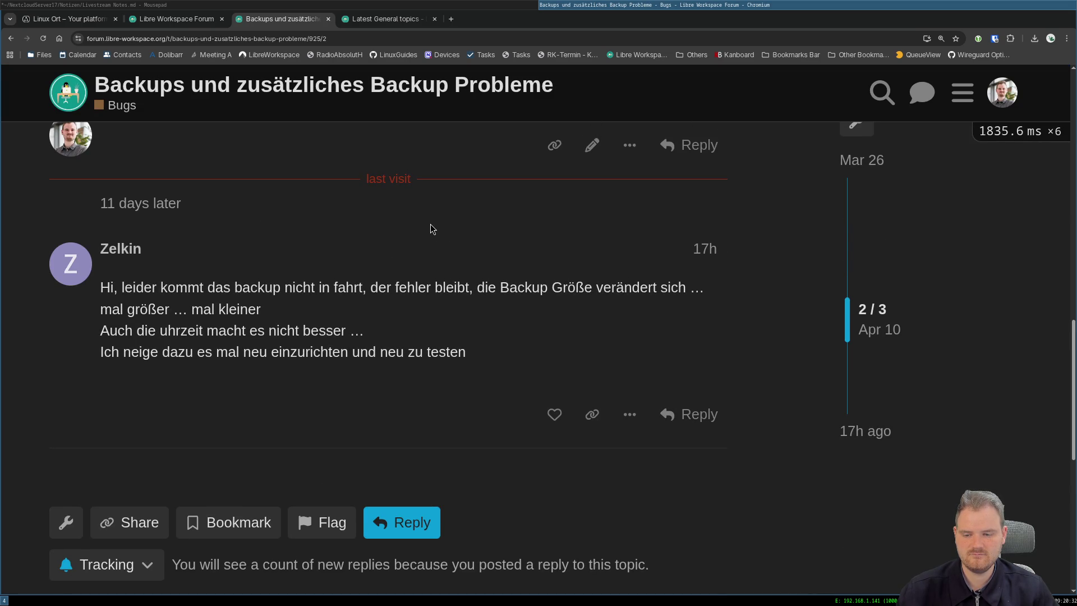
scroll(428, 225, up, 2)
scroll(427, 225, up, 5)
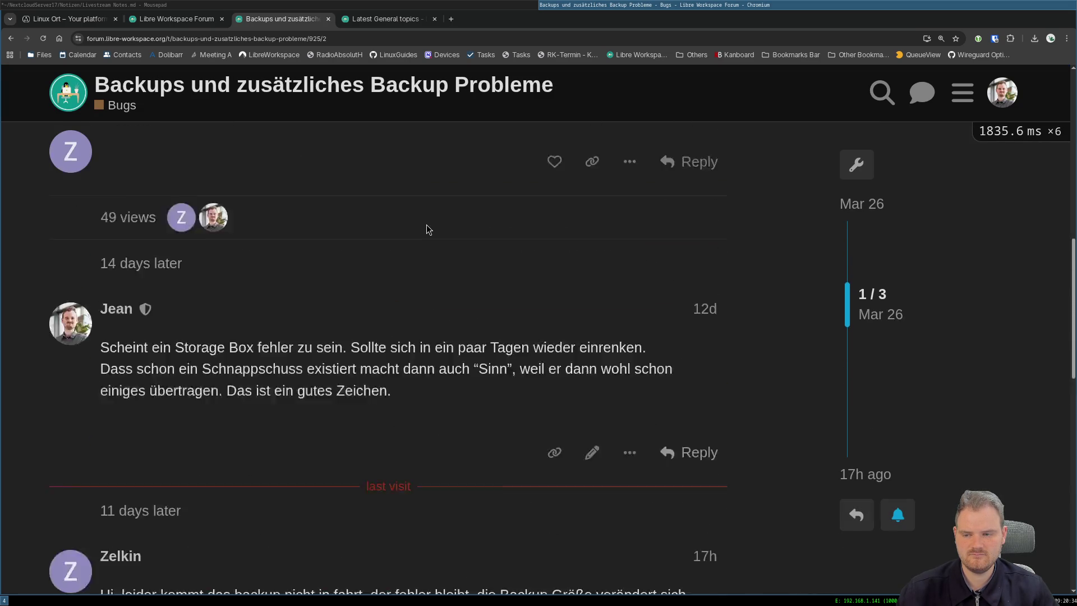
scroll(427, 224, up, 4)
scroll(425, 225, up, 4)
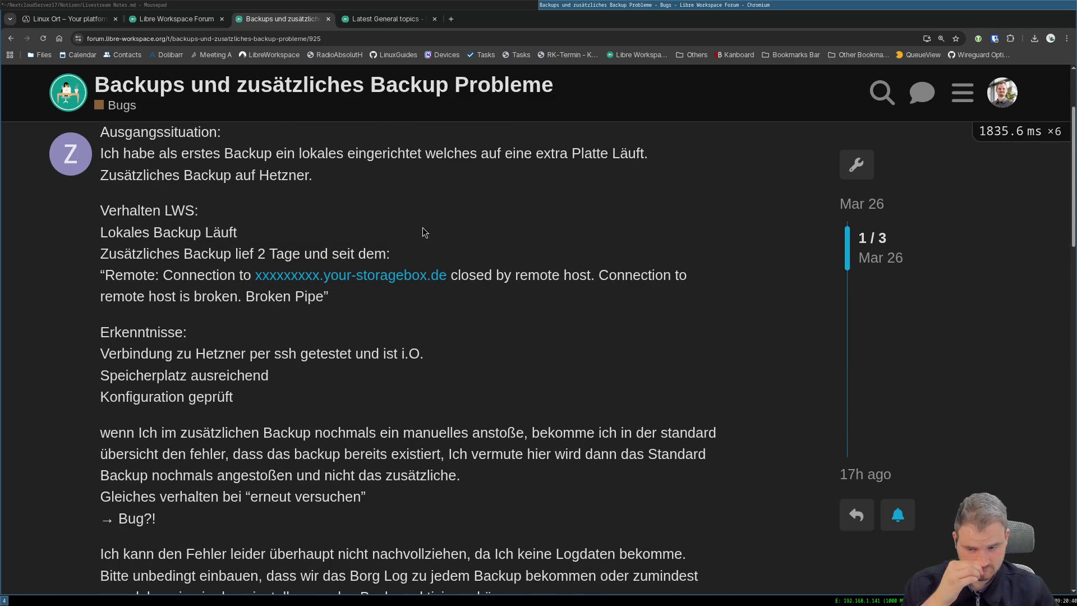
scroll(424, 233, down, 2)
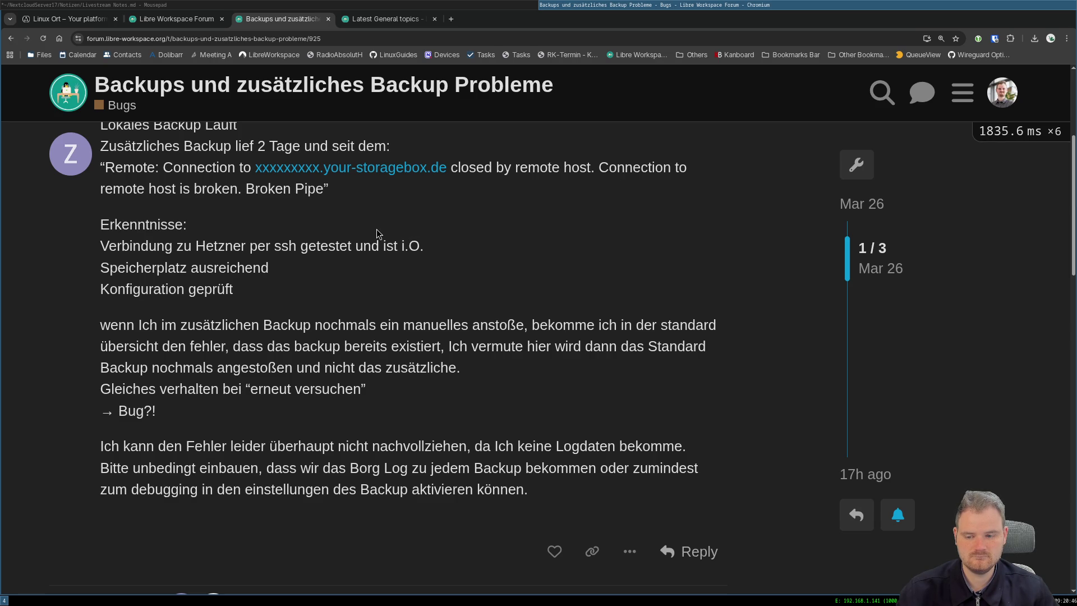
scroll(376, 232, down, 3)
scroll(377, 233, down, 1)
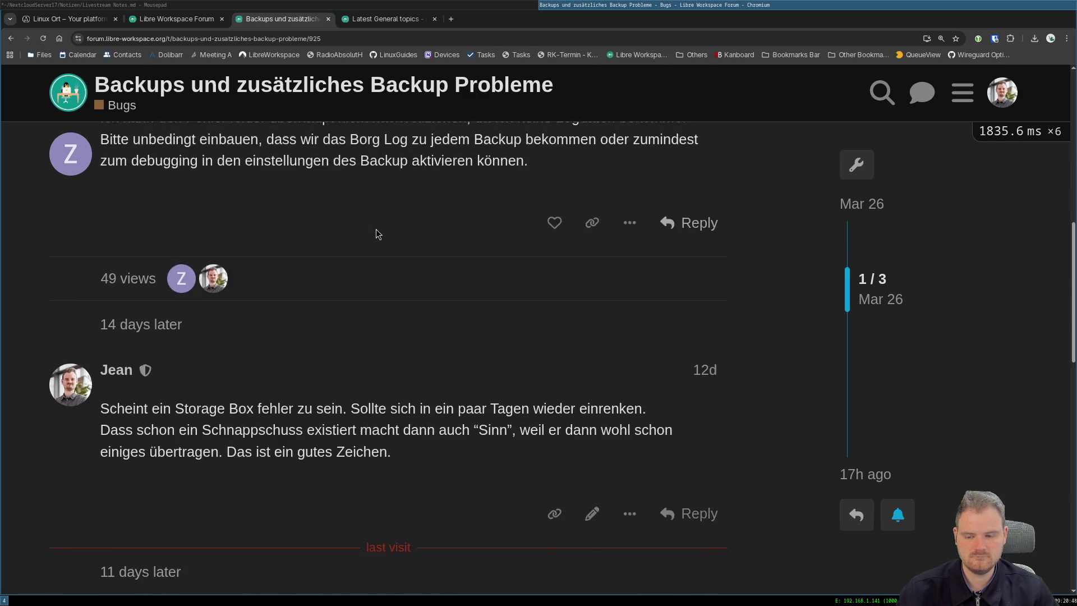
scroll(377, 233, down, 4)
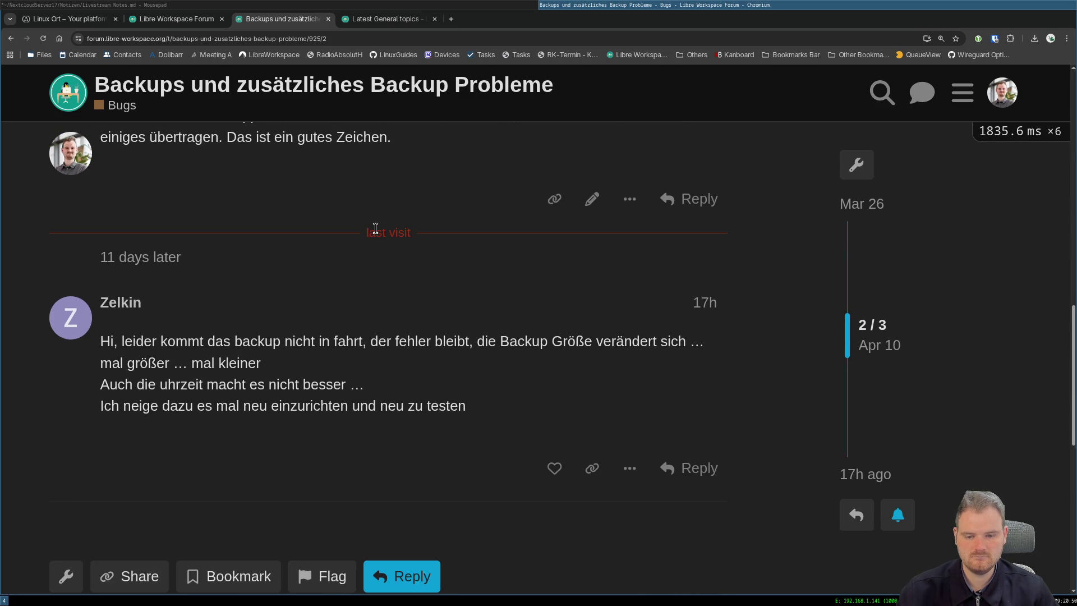
Draft a German reply to Zelkin that the 'Existiert bereits' error suggests a duplicate backup configuration.
click(688, 469)
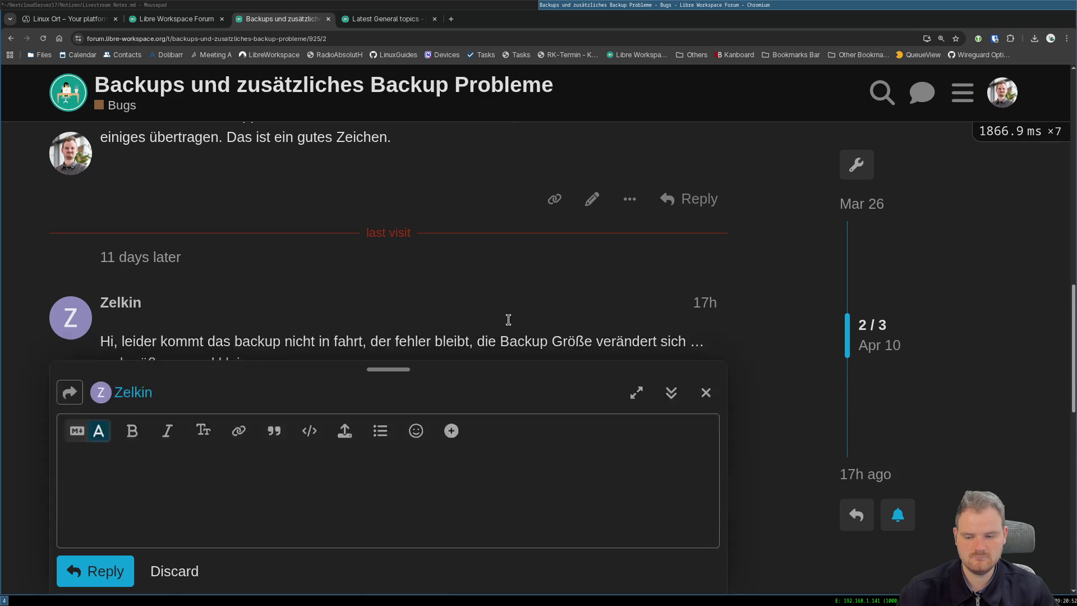
scroll(367, 203, down, 2)
text(W)
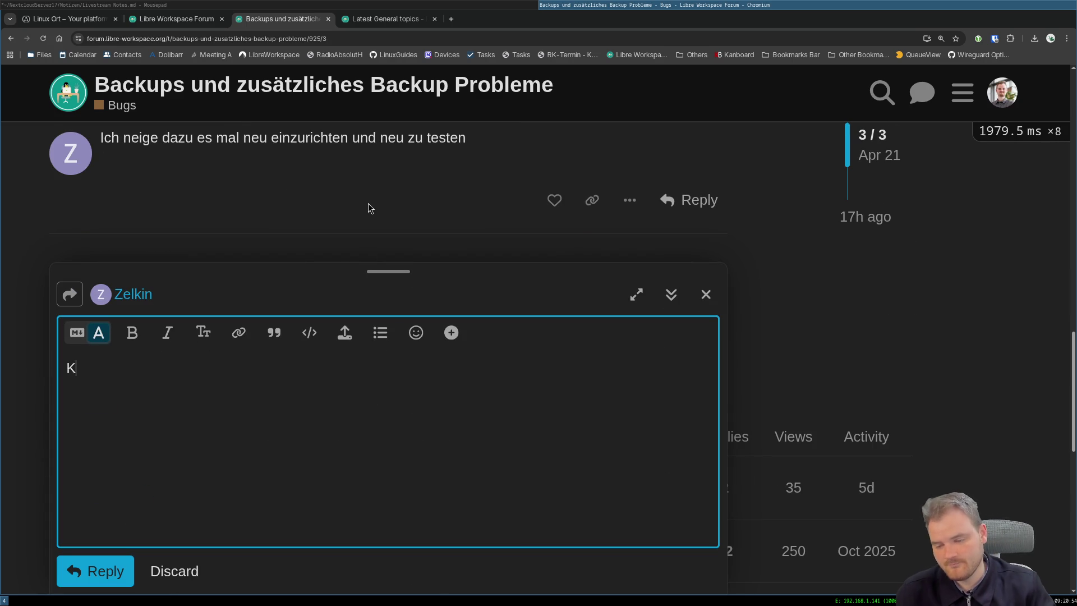
text(enn der Fehler)
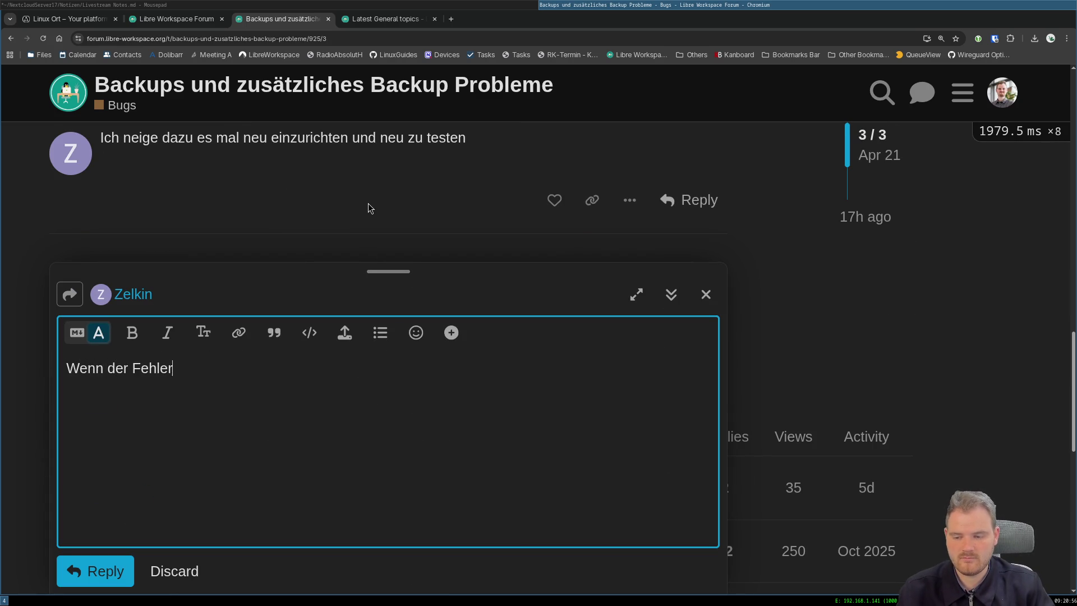
text( “Back)
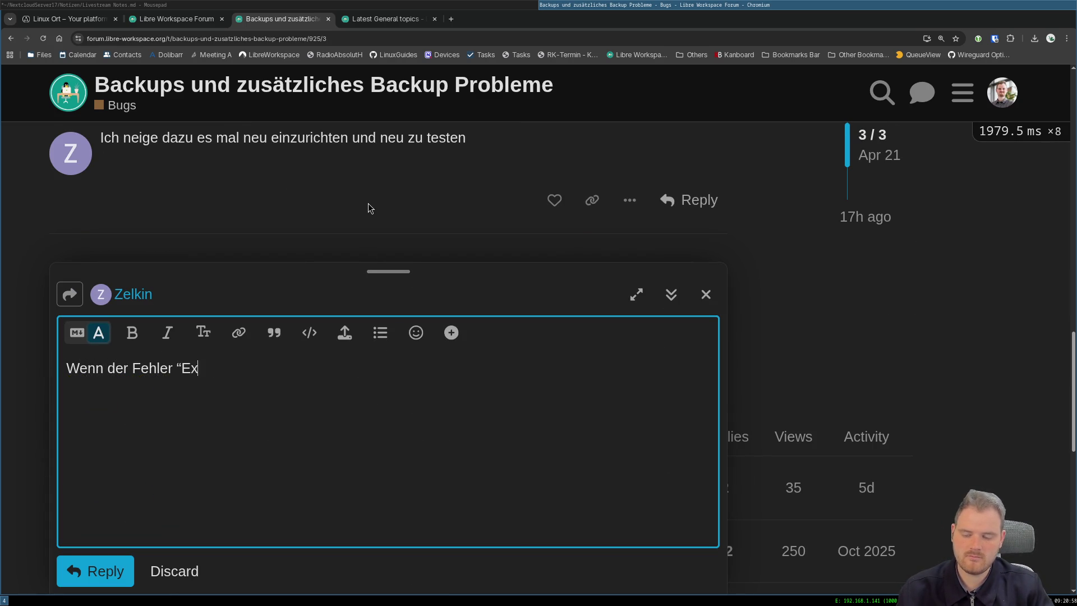
text(istiert” bereit)
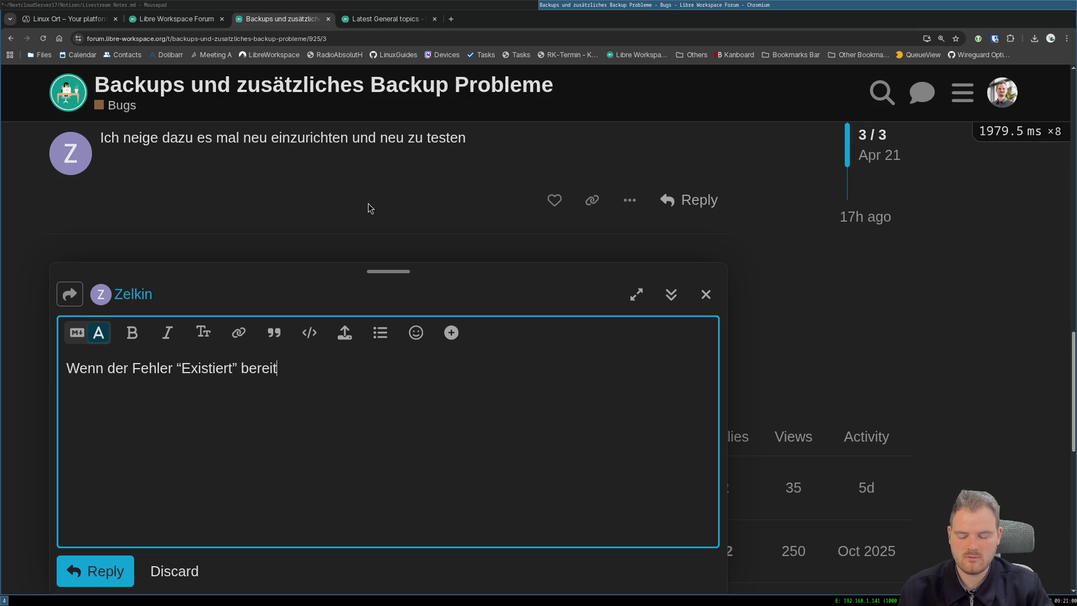
text(s)
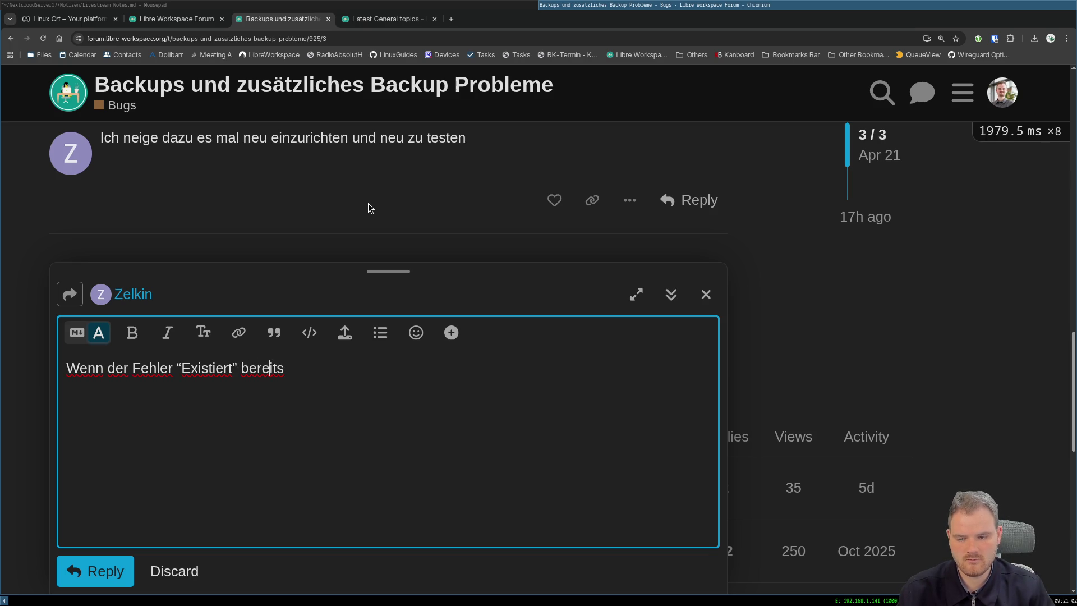
key(Left)
key(BackSpace)
text(")
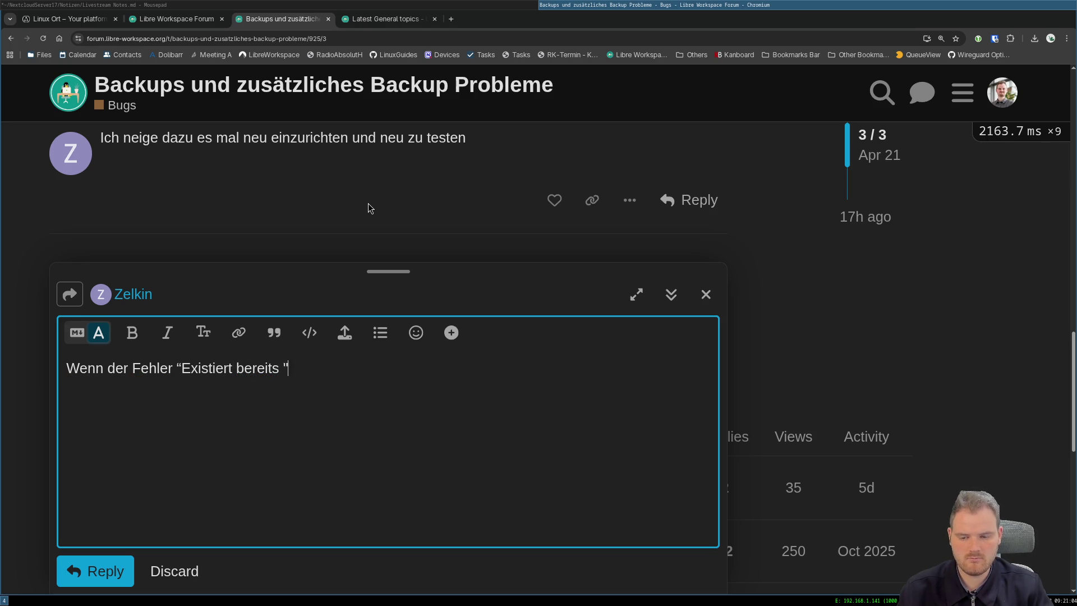
key(BackSpace)
text(" w)
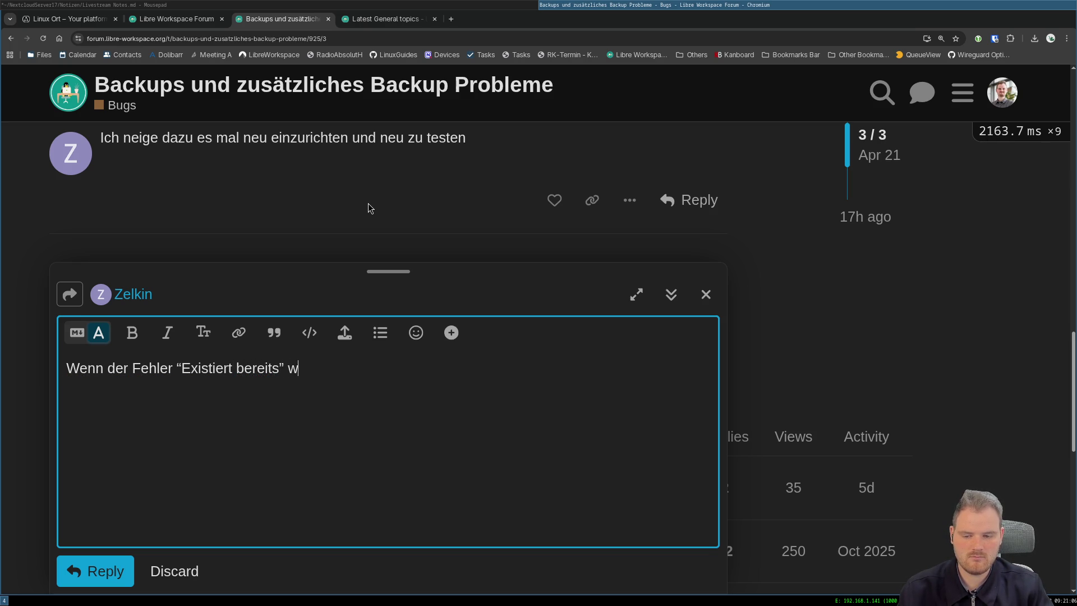
text(eiterhin besteht d)
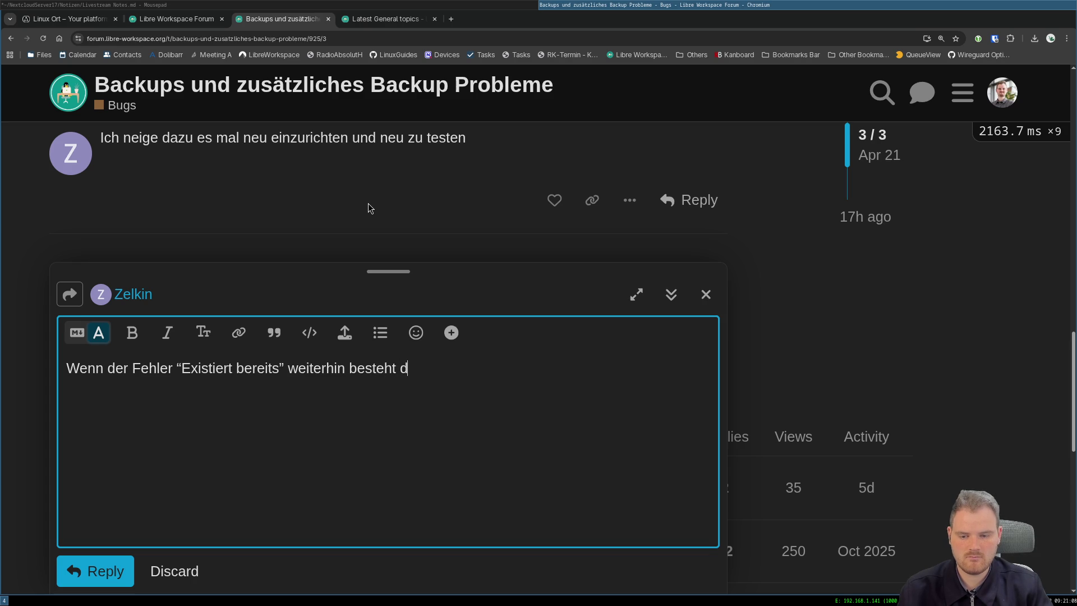
text(eutet das au)
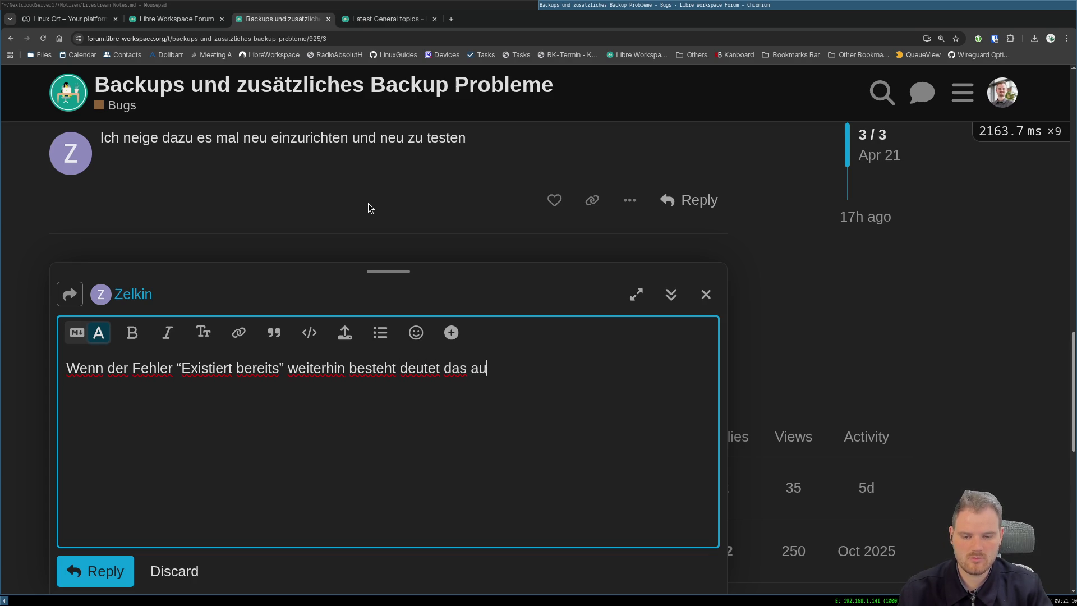
text(f eine deo)
key(BackSpace)
key(BackSpace)
key(BackSpace)
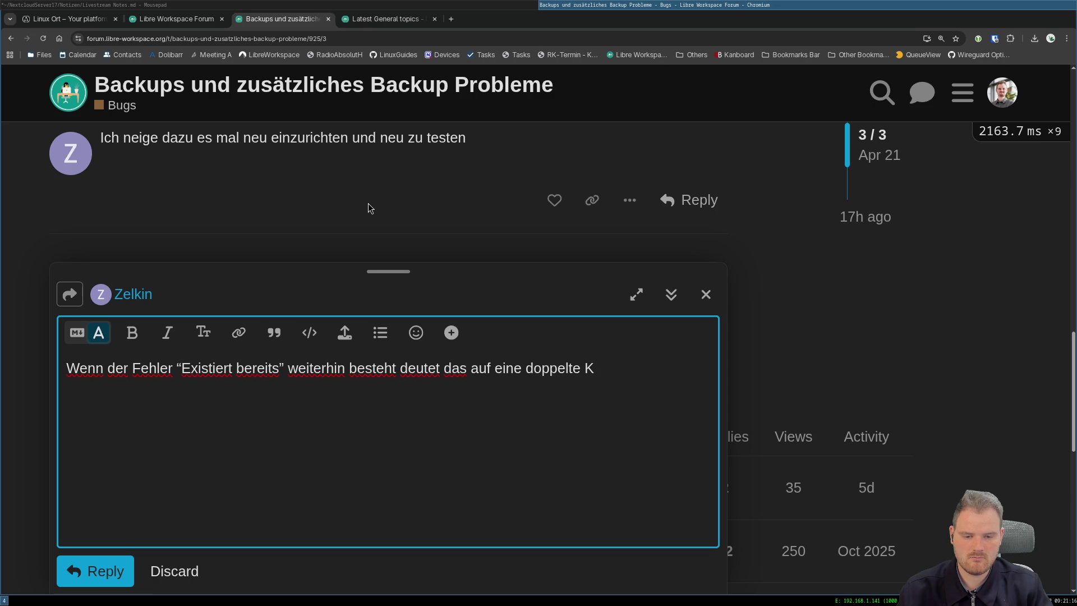
key(BackSpace)
text(Backup Konf)
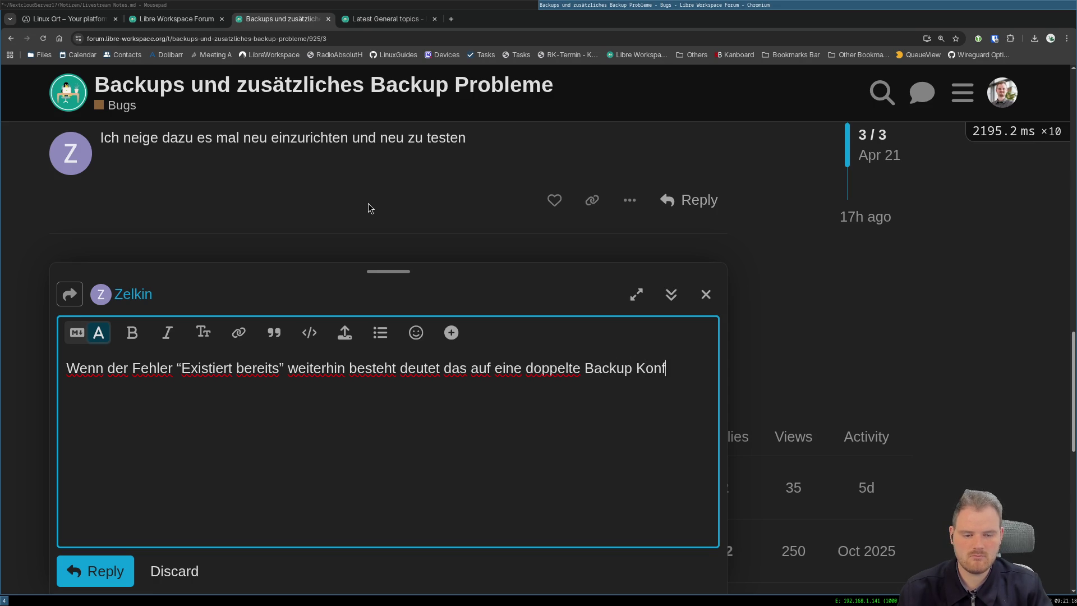
text(iguration.)
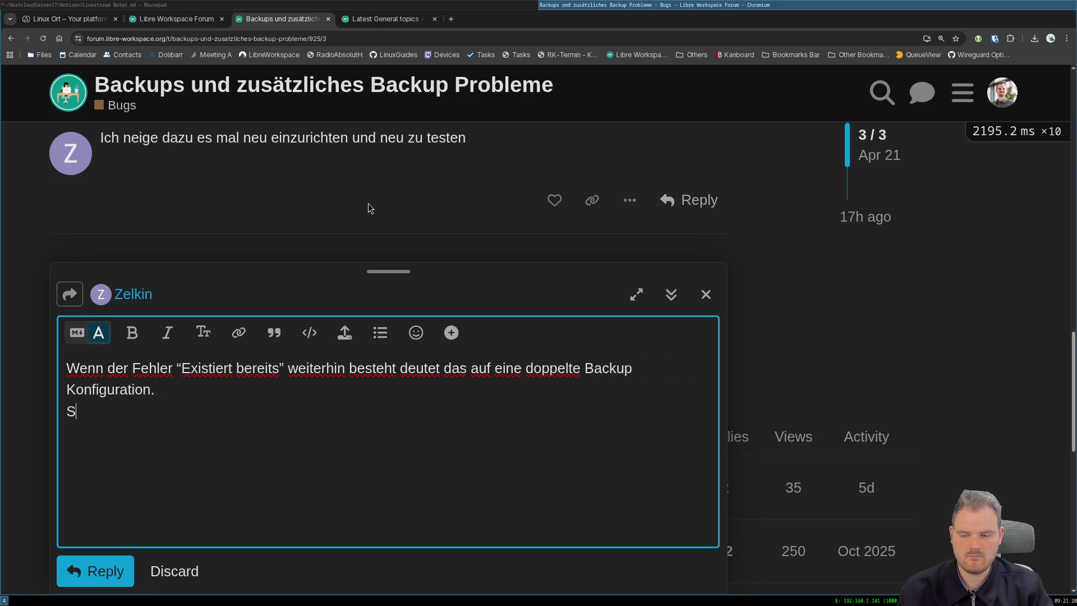
text( Sicher das)
key(BackSpace)
key(BackSpace)
key(BackSpace)
key(BackSpace)
text(,)
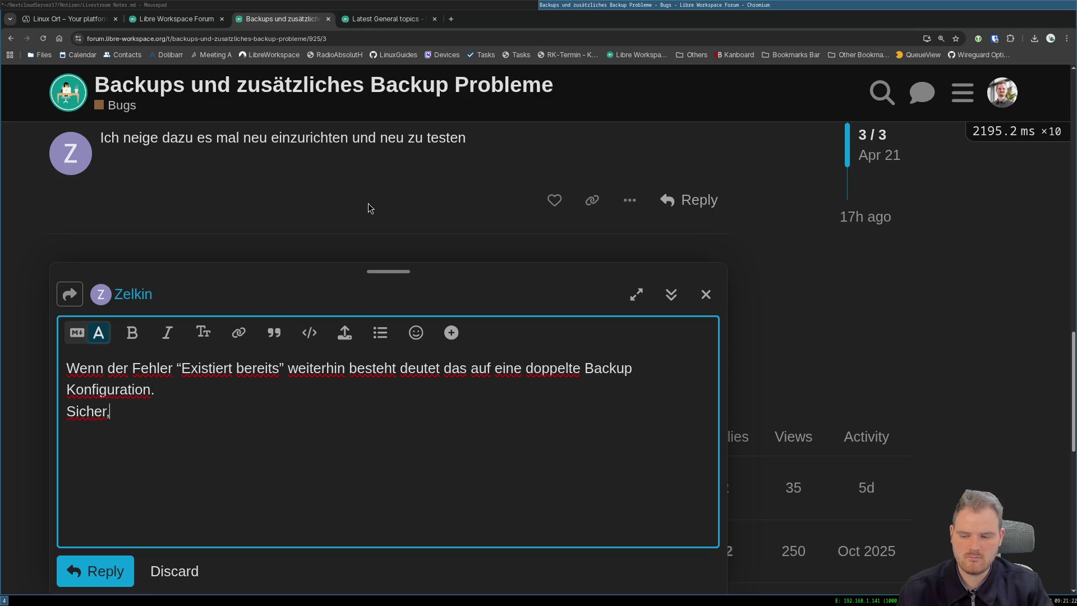
text( dassdas gelic)
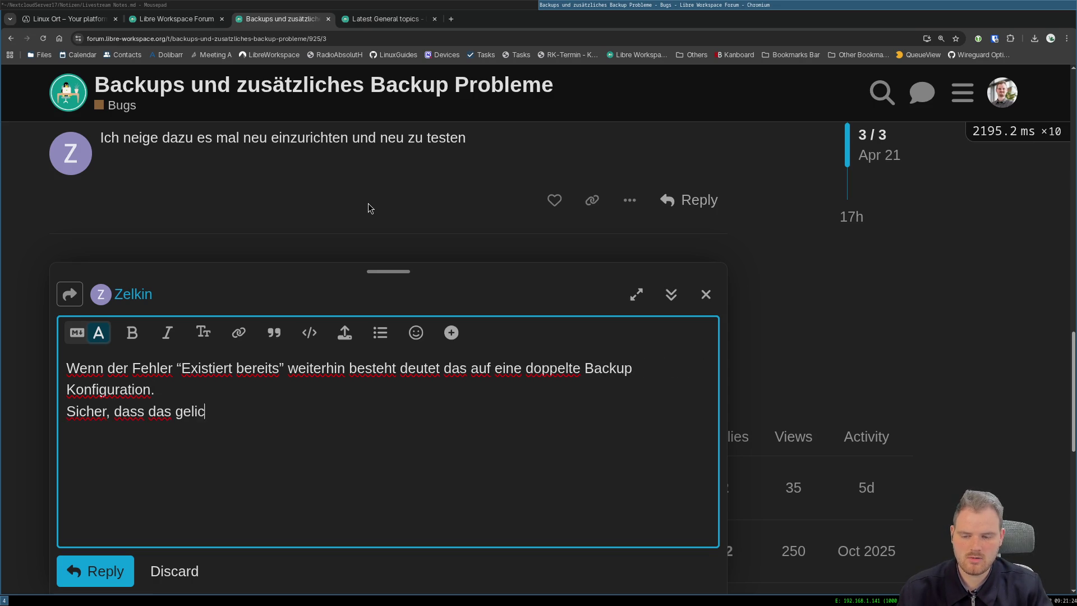
text(ht)
key(BackSpace)
key(BackSpace)
key(BackSpace)
key(BackSpace)
text(iche)
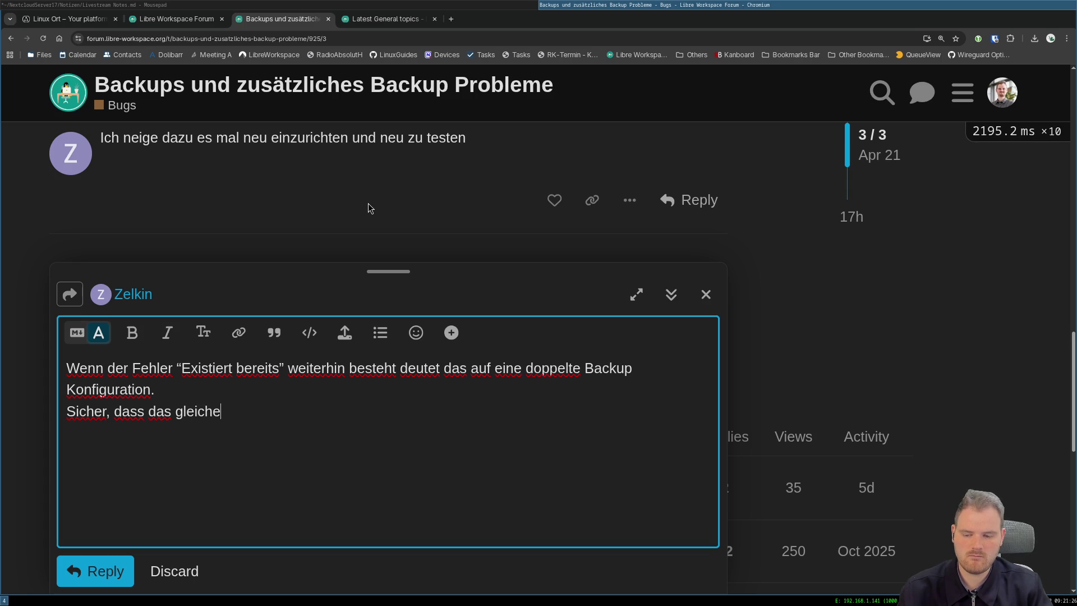
text( Repo nirge)
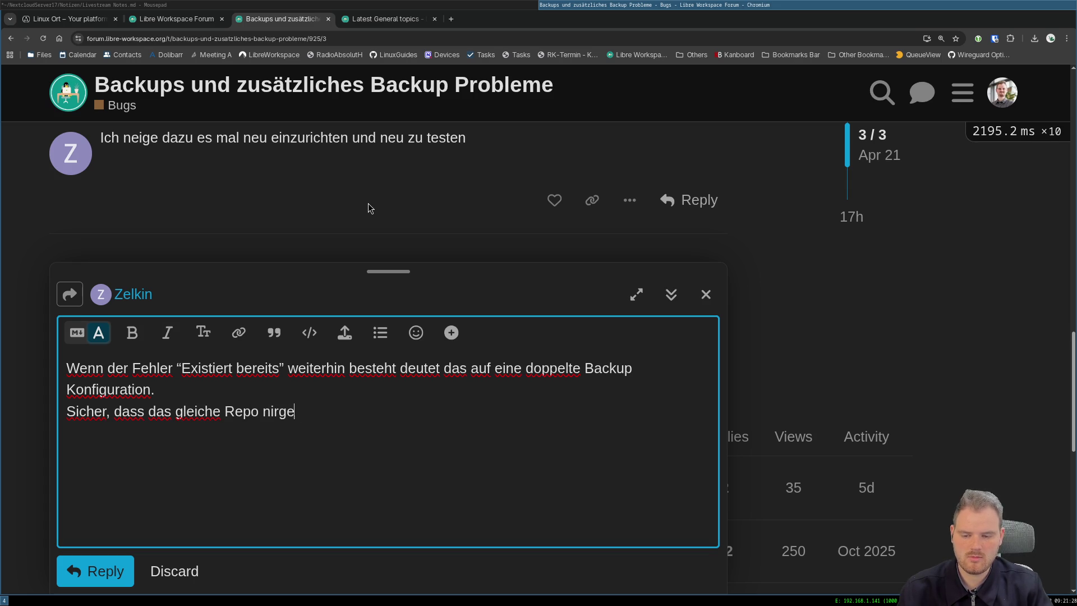
text(ndswo anders ve)
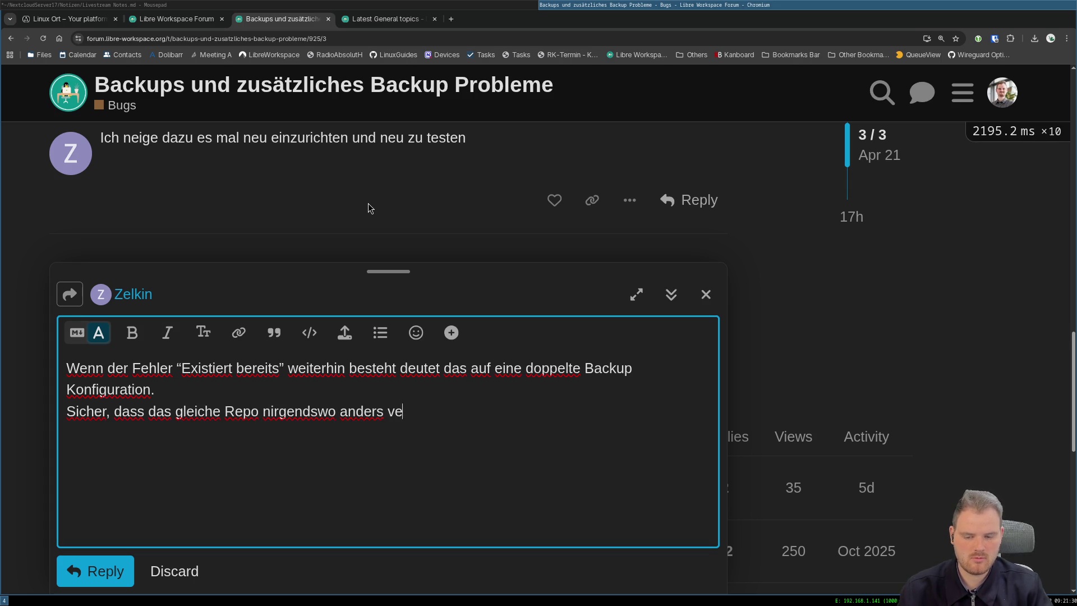
text(rwendet wird?)
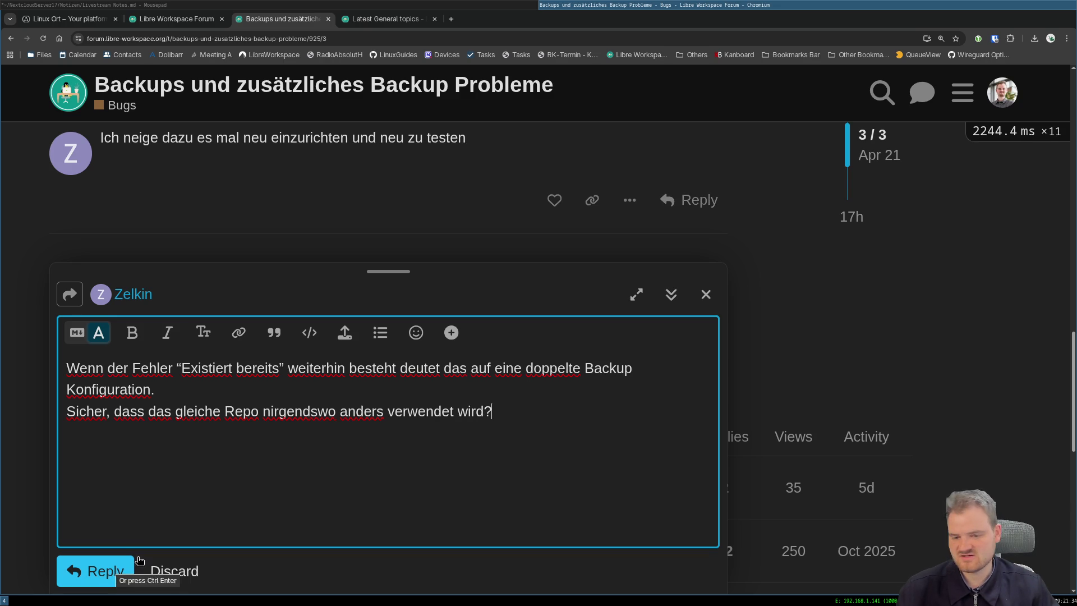
Submit the duplicate-configuration reply and close the Backups topic tab.
click(99, 572)
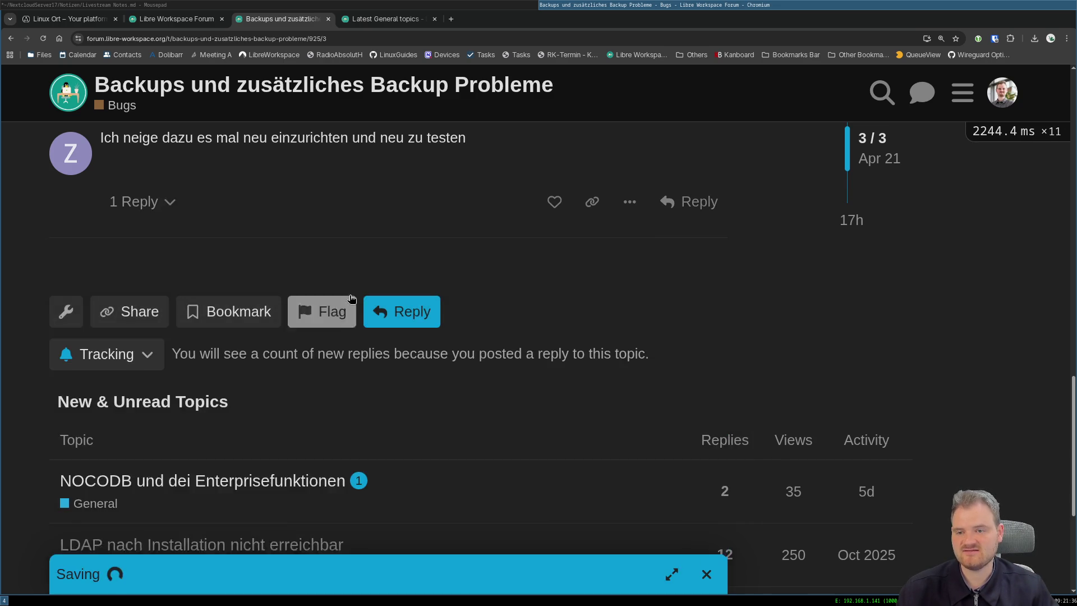
scroll(315, 404, up, 4)
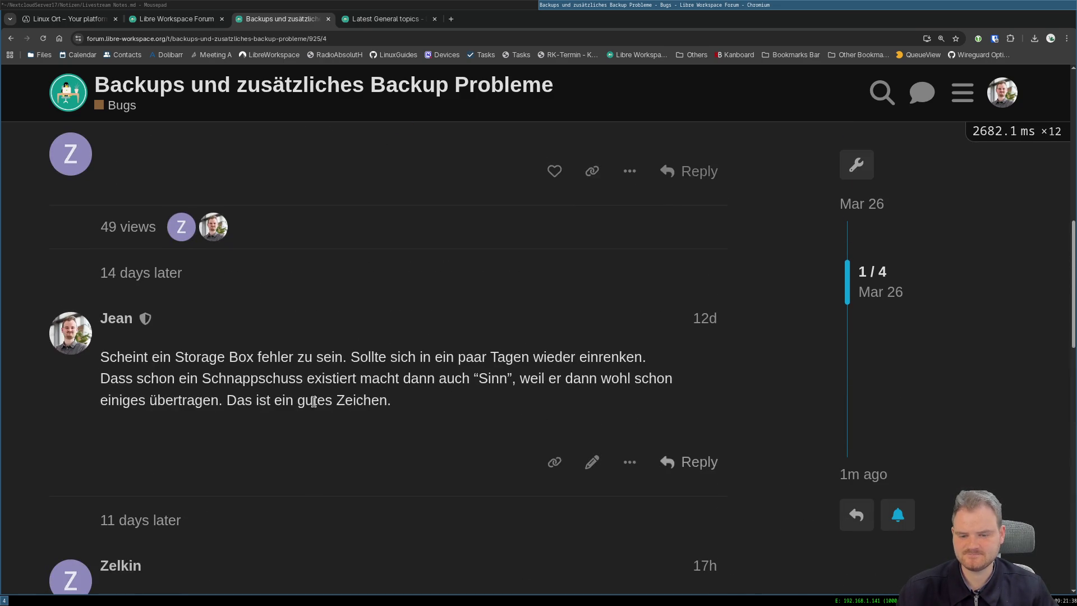
scroll(324, 404, up, 3)
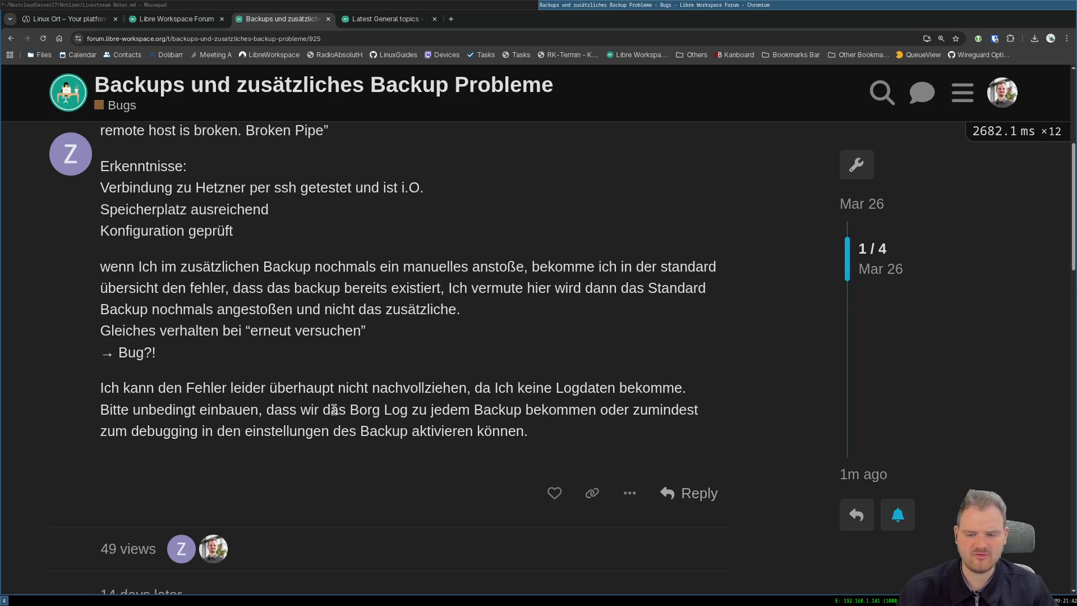
scroll(335, 410, down, 4)
scroll(428, 395, down, 1)
scroll(435, 341, down, 5)
scroll(426, 346, down, 2)
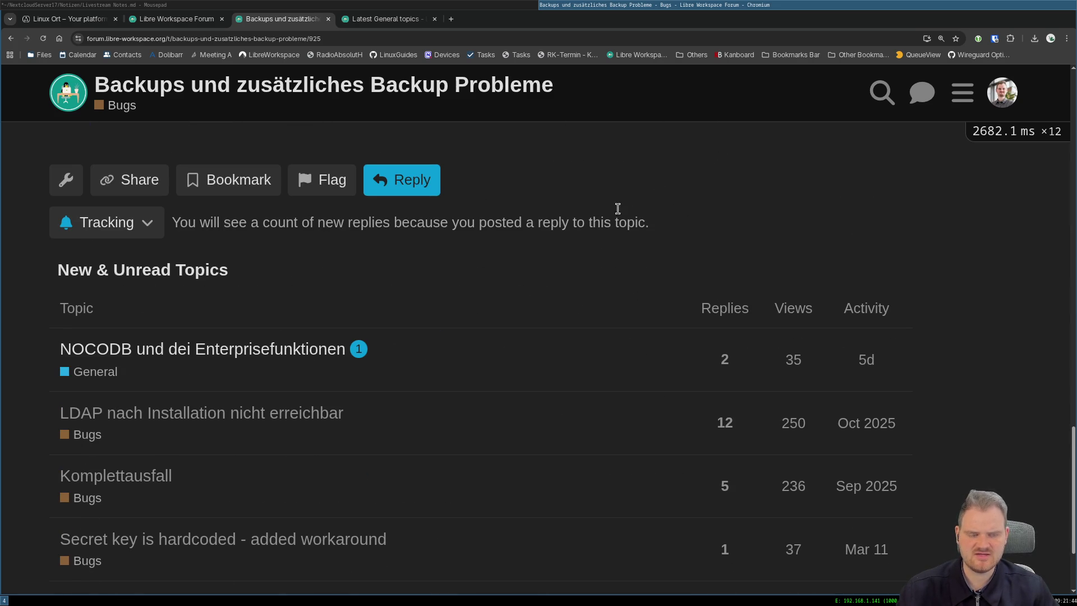
scroll(520, 187, up, 10)
scroll(508, 197, up, 1)
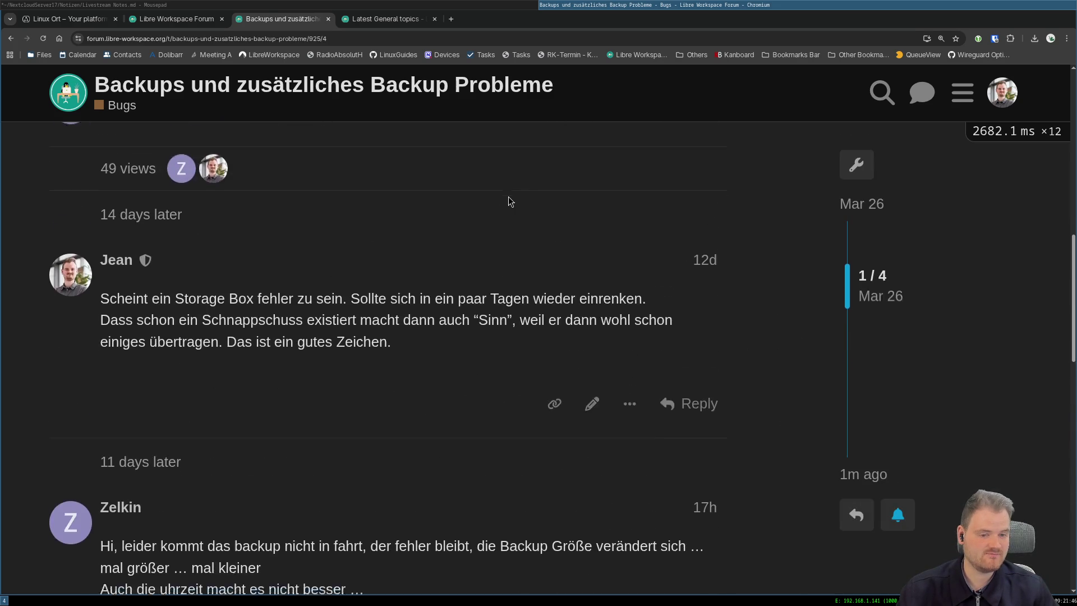
scroll(505, 200, down, 9)
scroll(496, 202, down, 1)
scroll(471, 186, up, 5)
scroll(380, 126, up, 3)
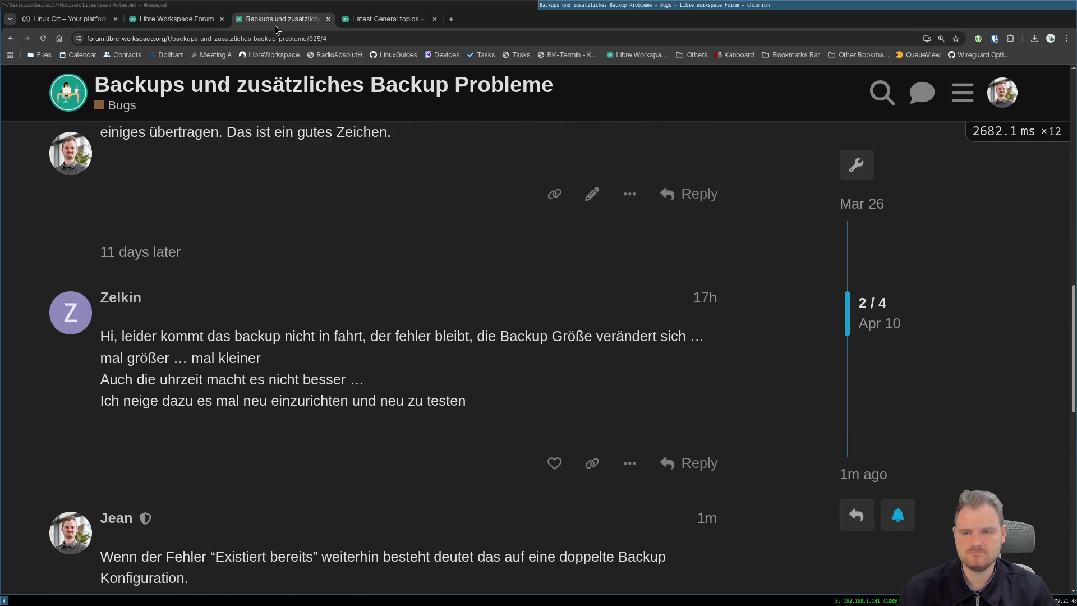
middle_click(275, 26)
Read Lauras-Universe's NOCODB post, marking the vibecoding passage along the way.
click(221, 260)
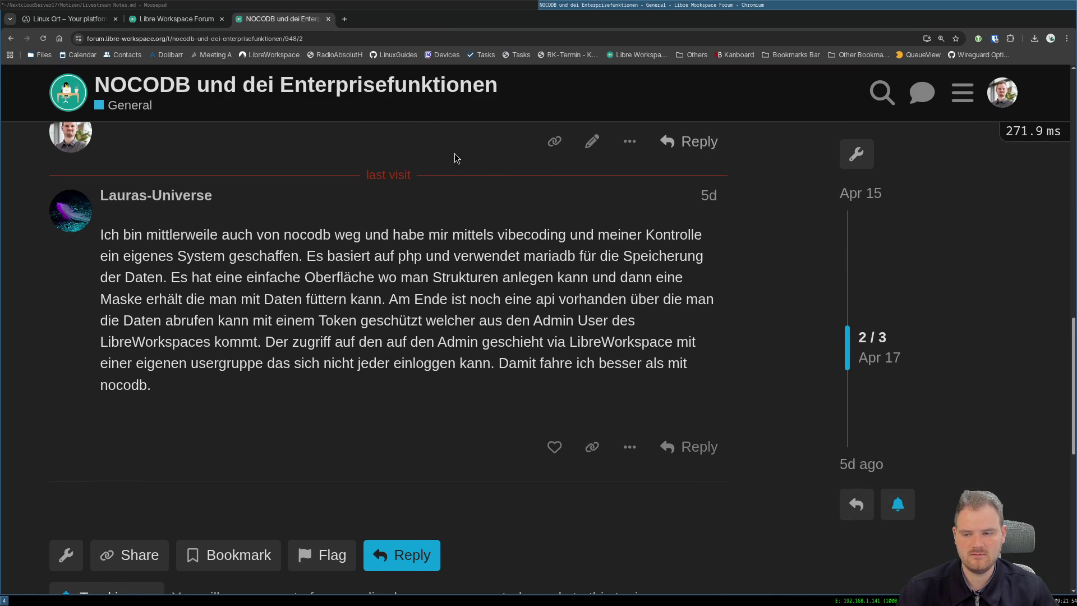
double_click(502, 235)
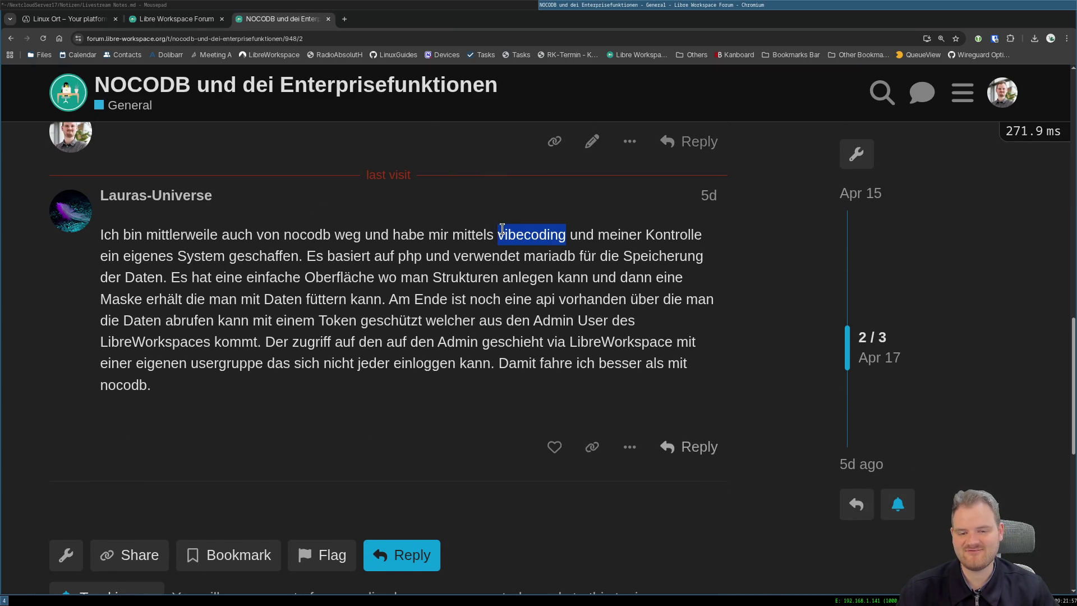
click(644, 231)
mouse_move(245, 256)
mouse_down()
mouse_move(511, 256)
mouse_move(318, 277)
mouse_move(483, 277)
mouse_move(214, 299)
mouse_move(606, 304)
mouse_move(259, 343)
mouse_move(526, 348)
mouse_move(429, 365)
mouse_up()
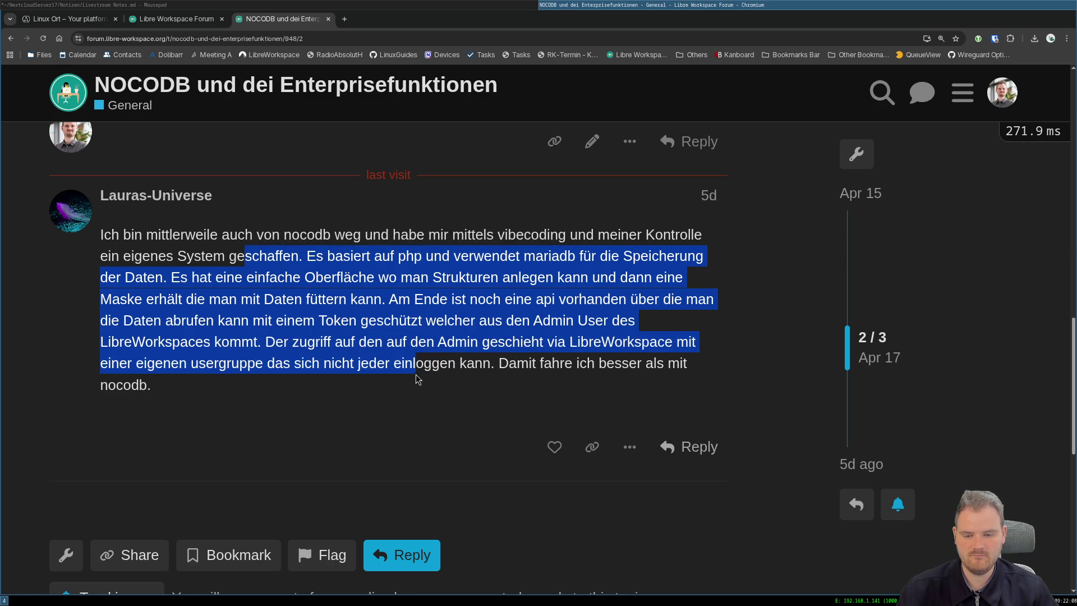
click(477, 345)
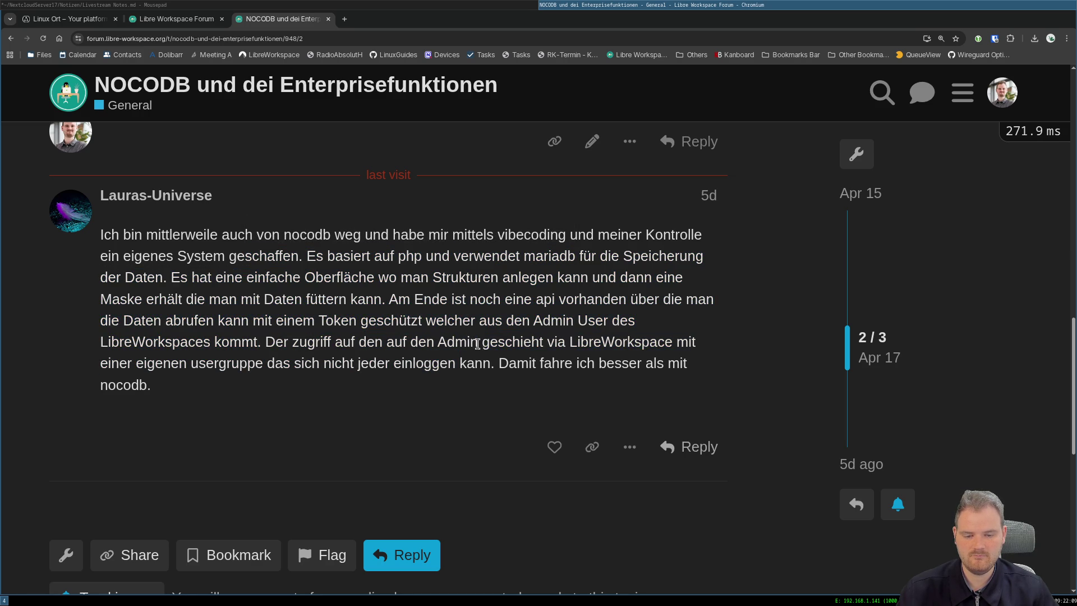
click(688, 447)
text(I)
Write the first reply line that it surely works well, with a smiley.
key(BackSpace)
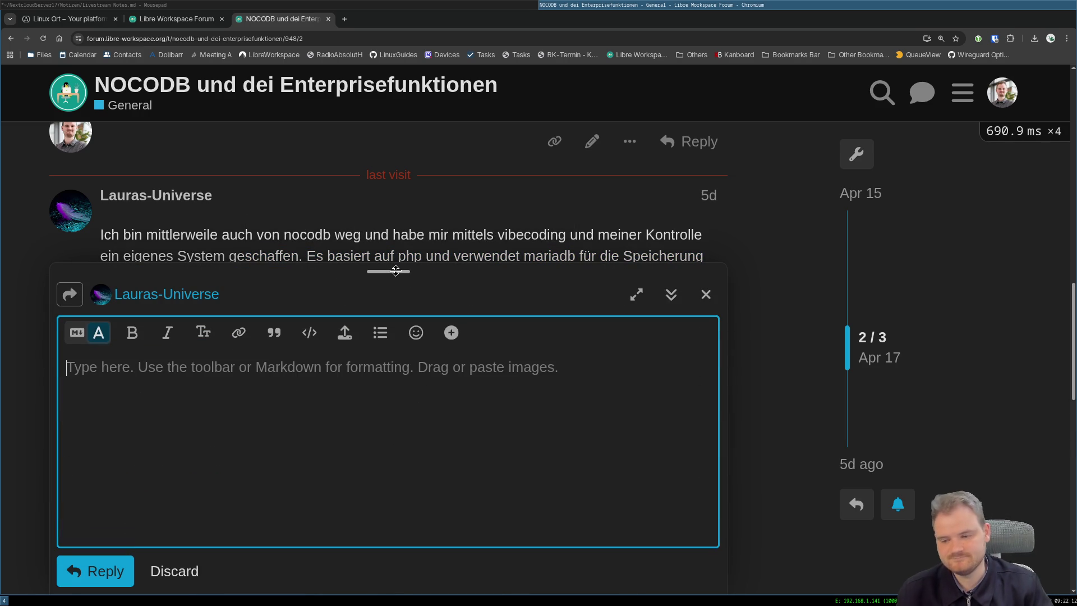
text(Ic)
key(BackSpace)
key(BackSpace)
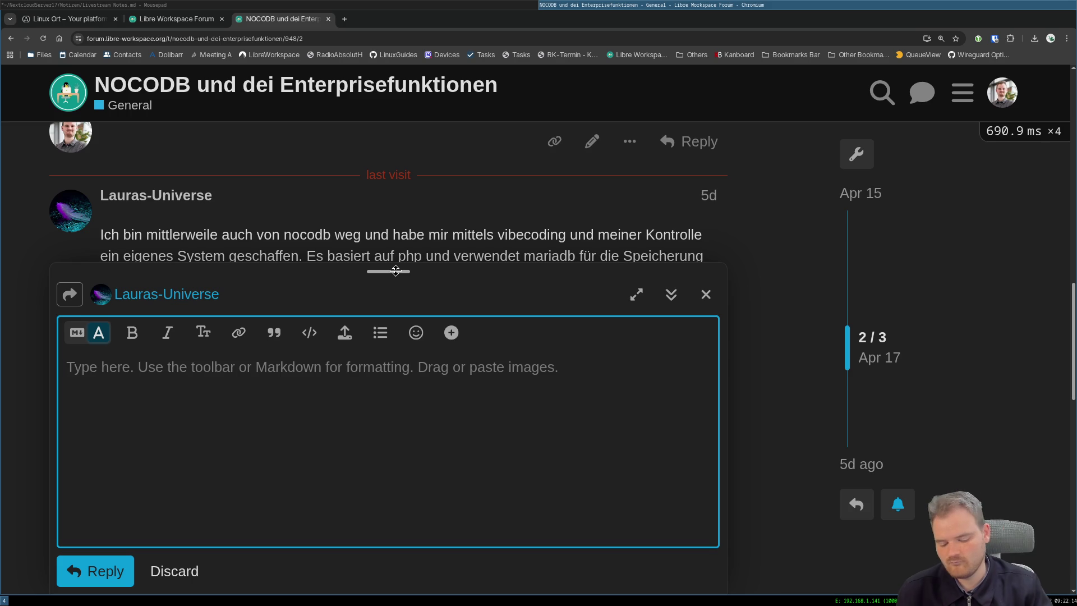
text(Funktioniert sicher)
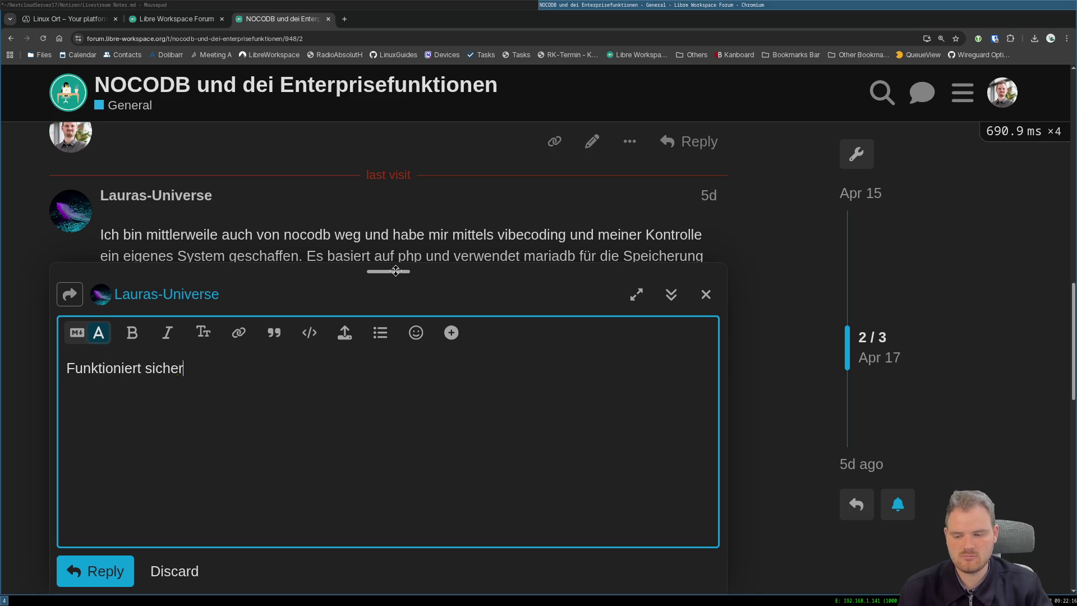
text( auch gut)
key(BackSpace)
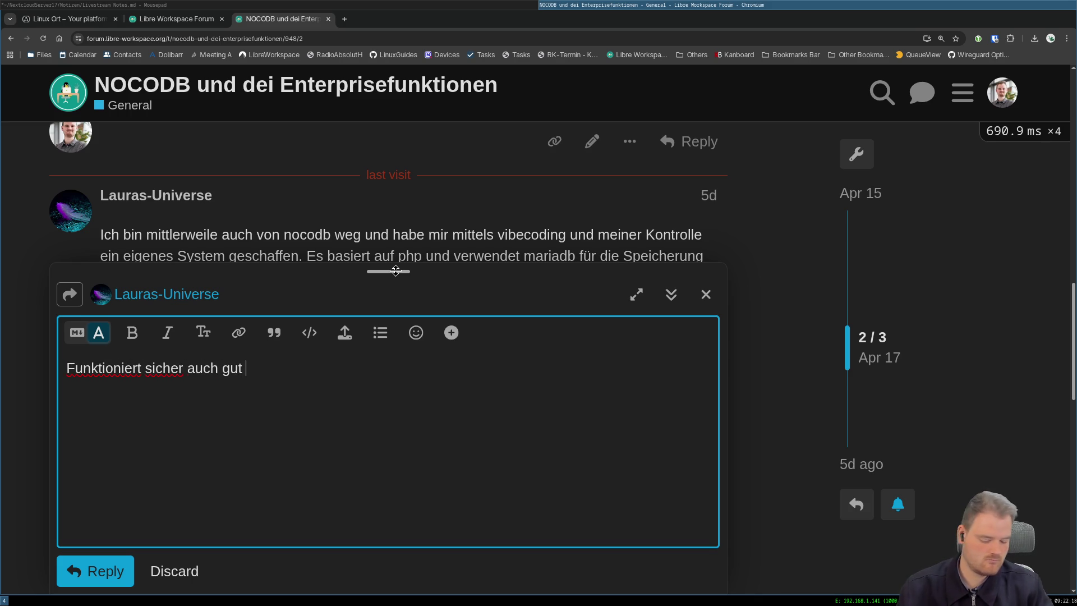
text(:) H)
key(BackSpace)
key(Return)
text(Hab)
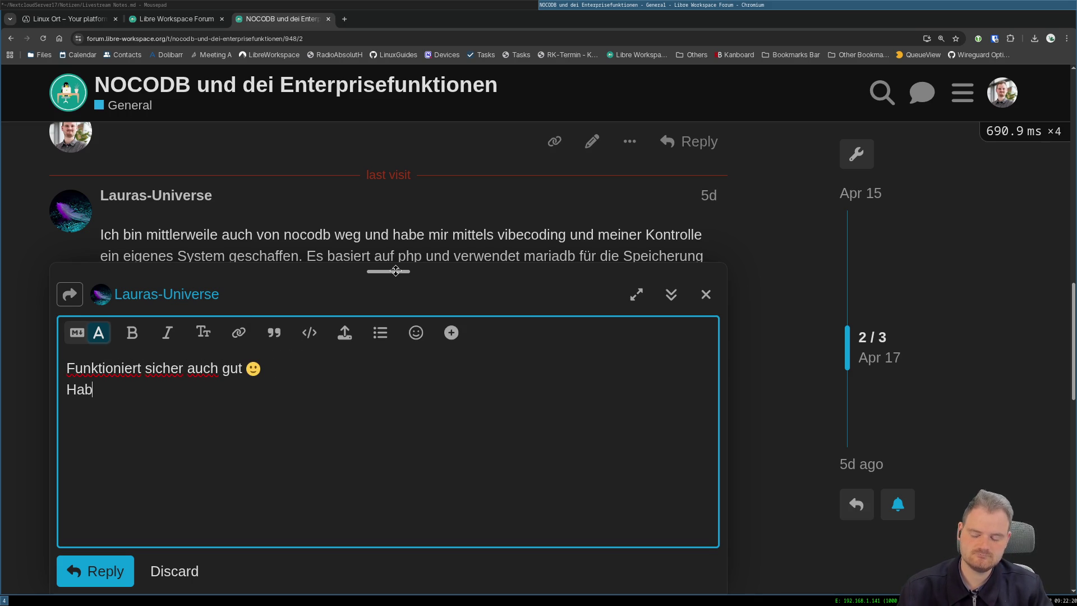
Add the second line that a Django setup works well too and post the reply.
key(BackSpace)
key(BackSpace)
key(BackSpace)
text(Mach)
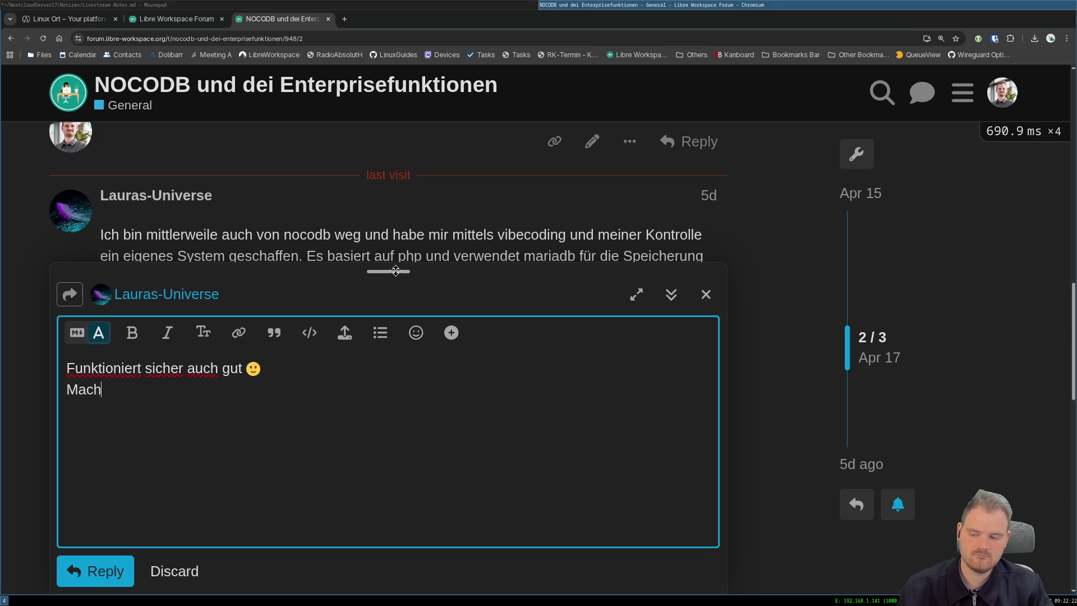
text(e solche sachen imm)
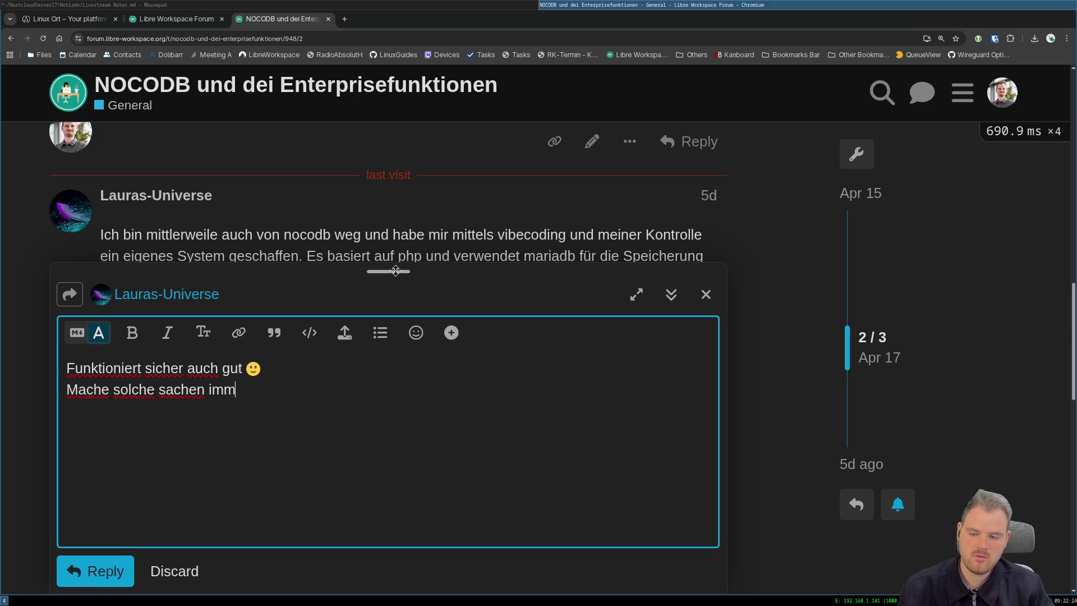
text(er mit meinem Dj)
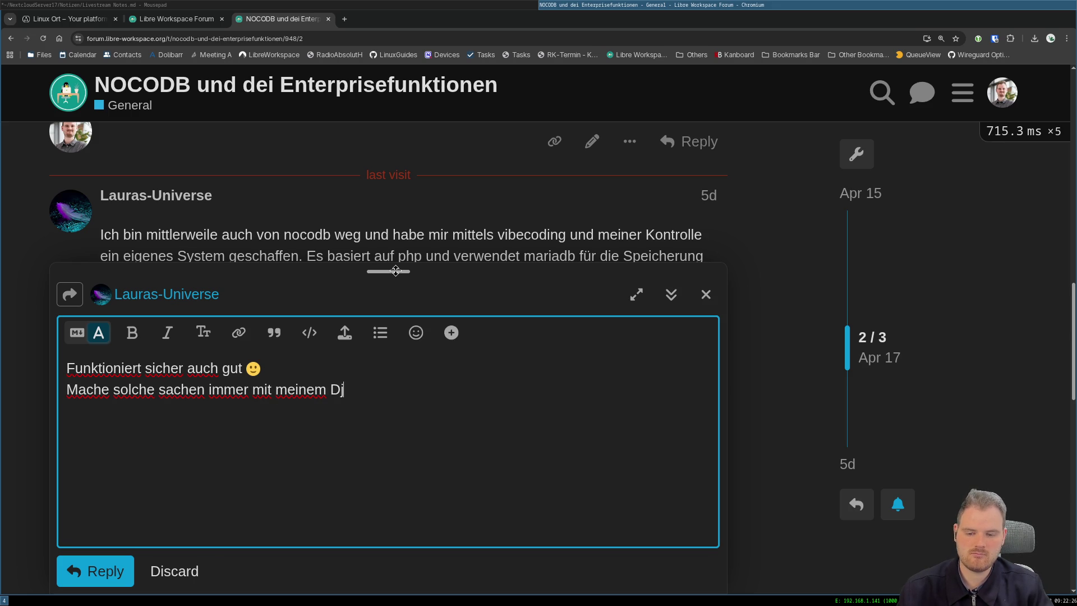
text(ango Setup)
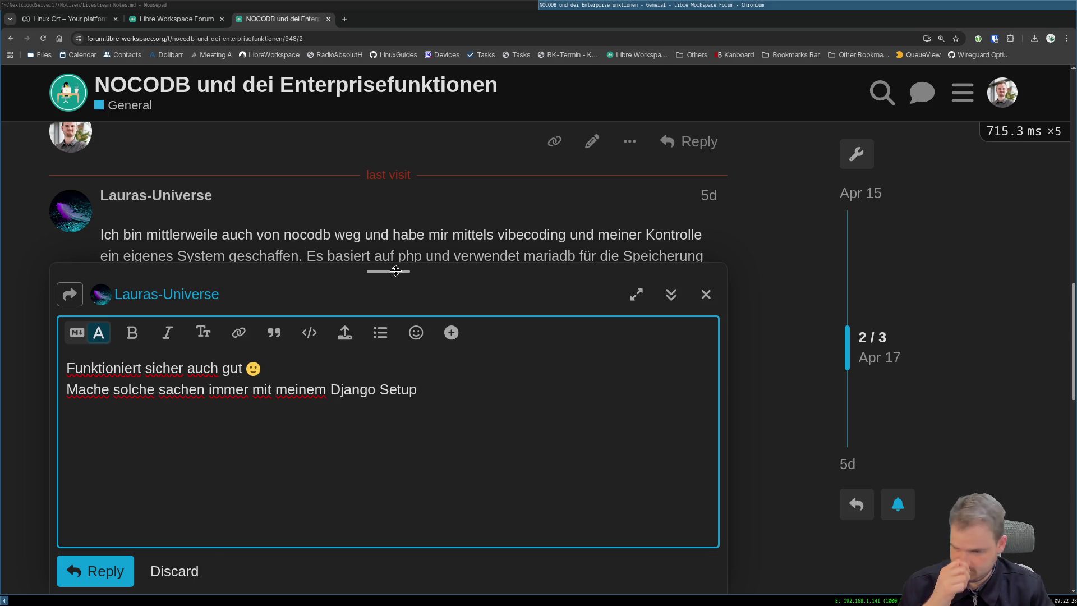
text(, klappt auch )
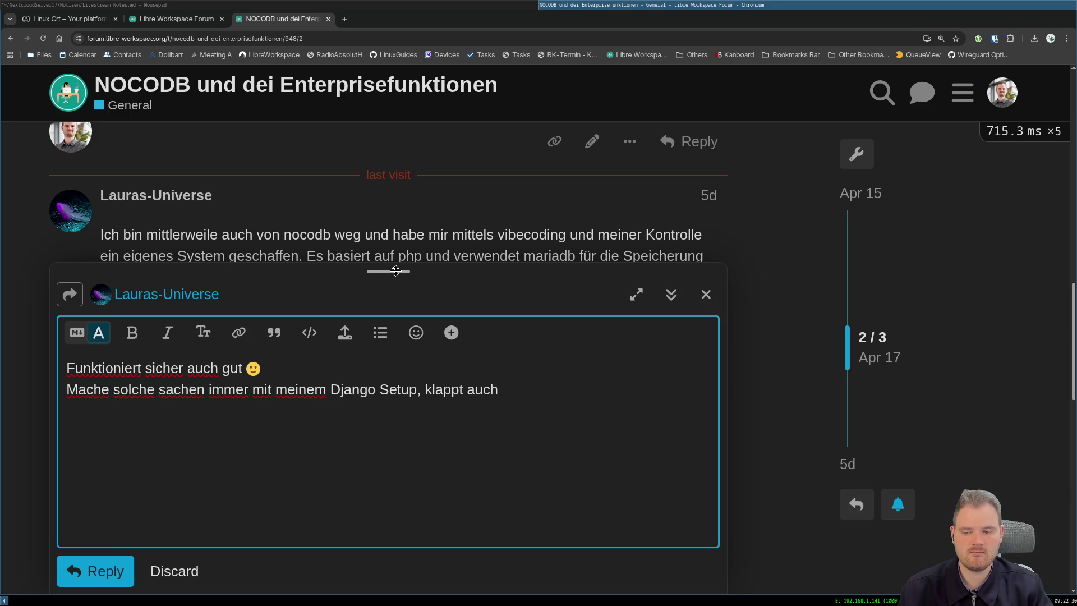
text(sehr)
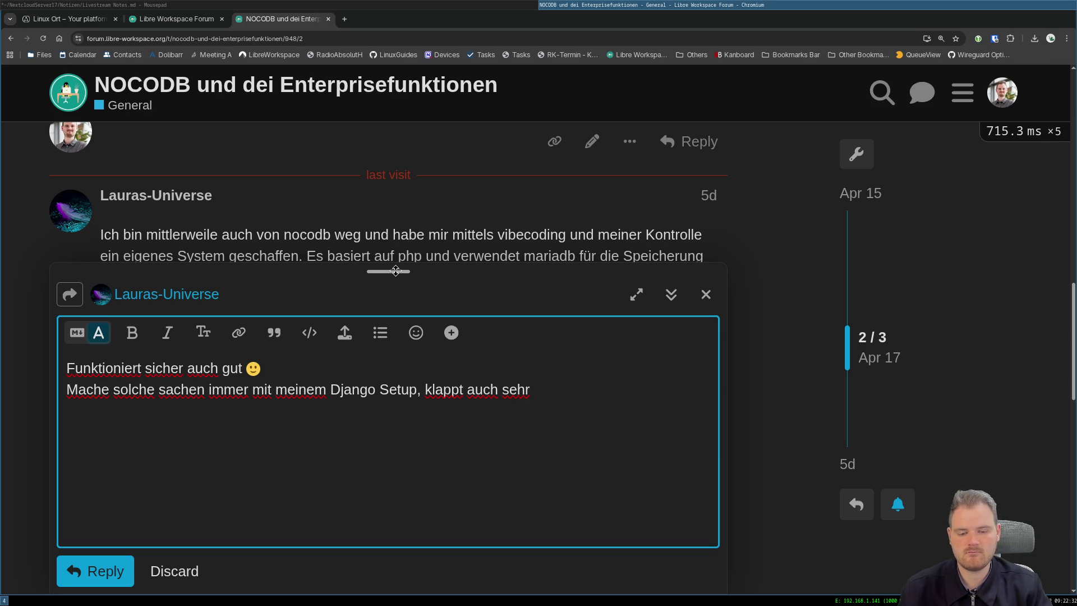
key(BackSpace)
key(BackSpace)
key(BackSpace)
key(BackSpace)
text(gut :))
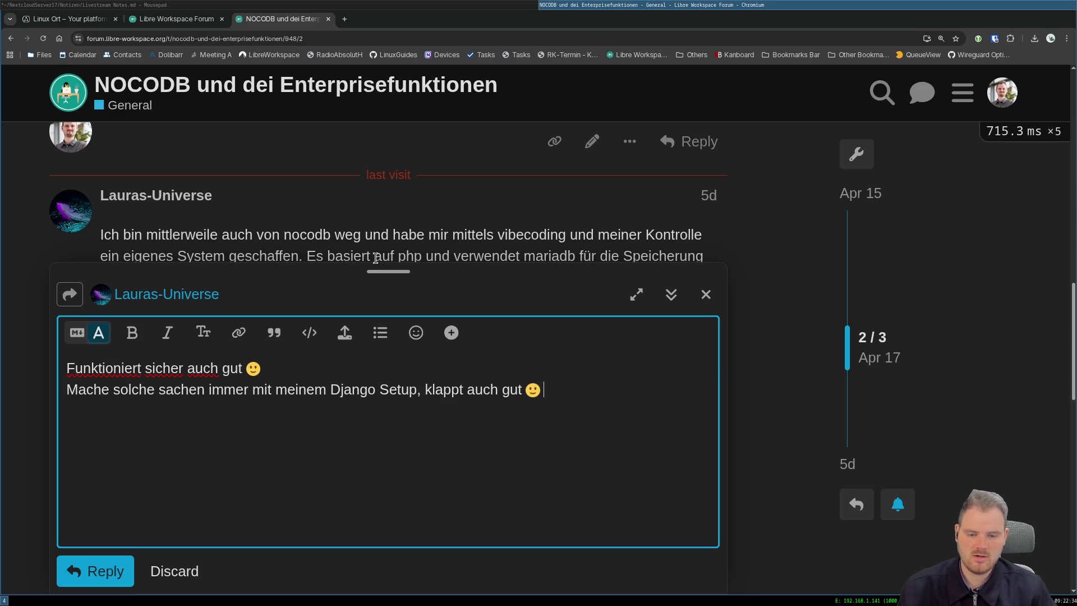
key(ctrl+Return)
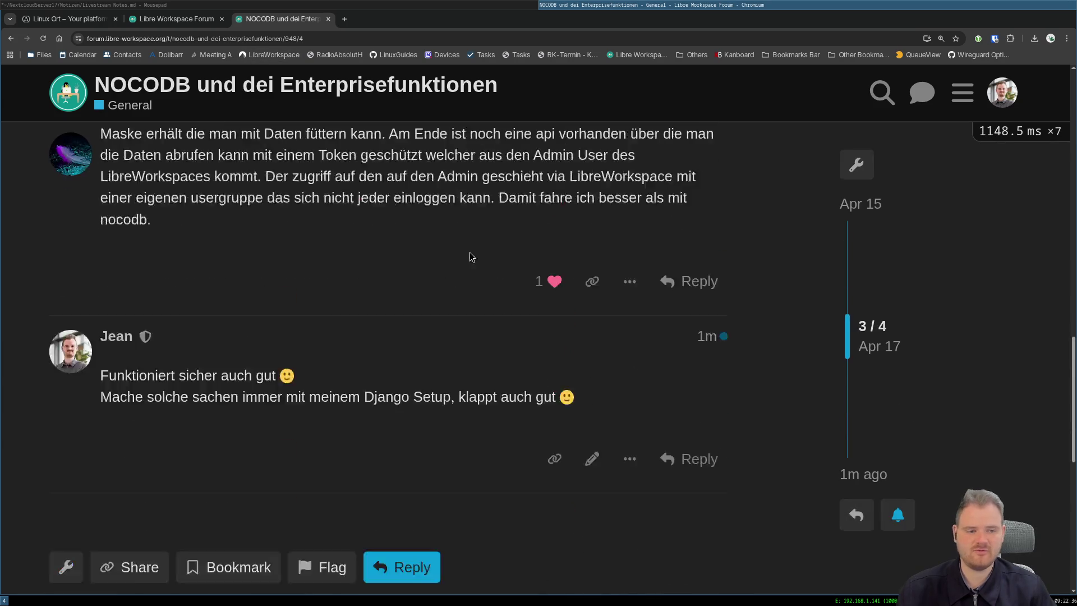
scroll(470, 257, up, 15)
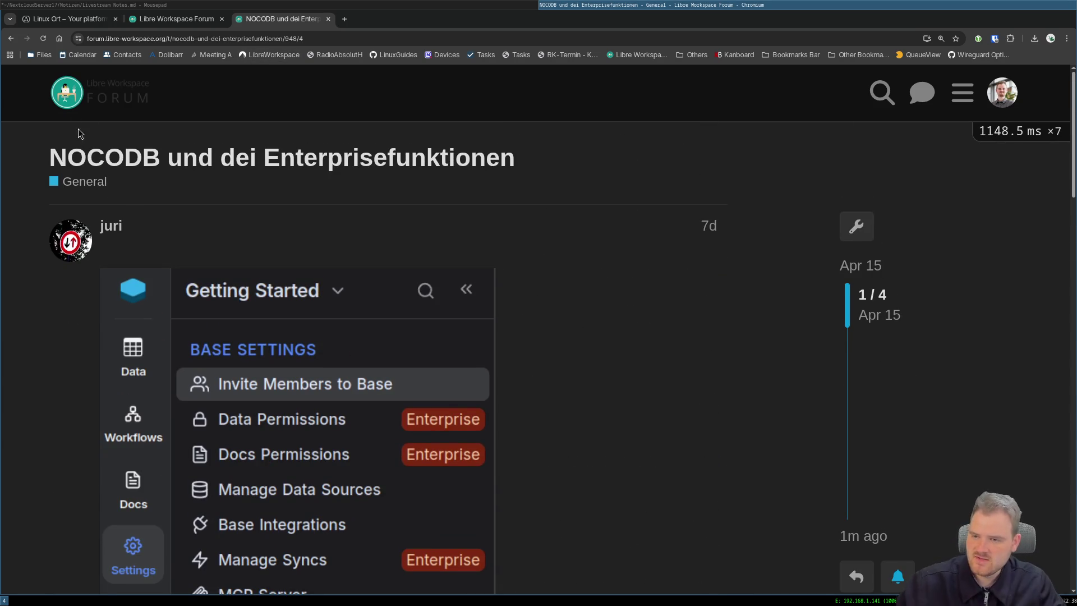
Correct the topic title to 'NOCODB und die Enterprisefunktionen' and return to the forum home.
click(67, 92)
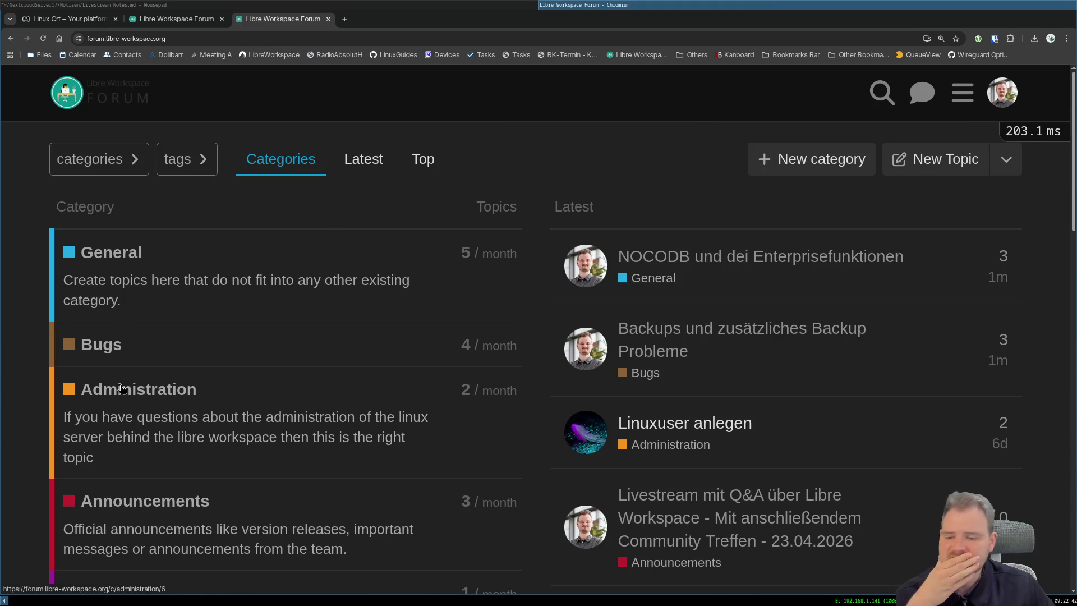
click(113, 252)
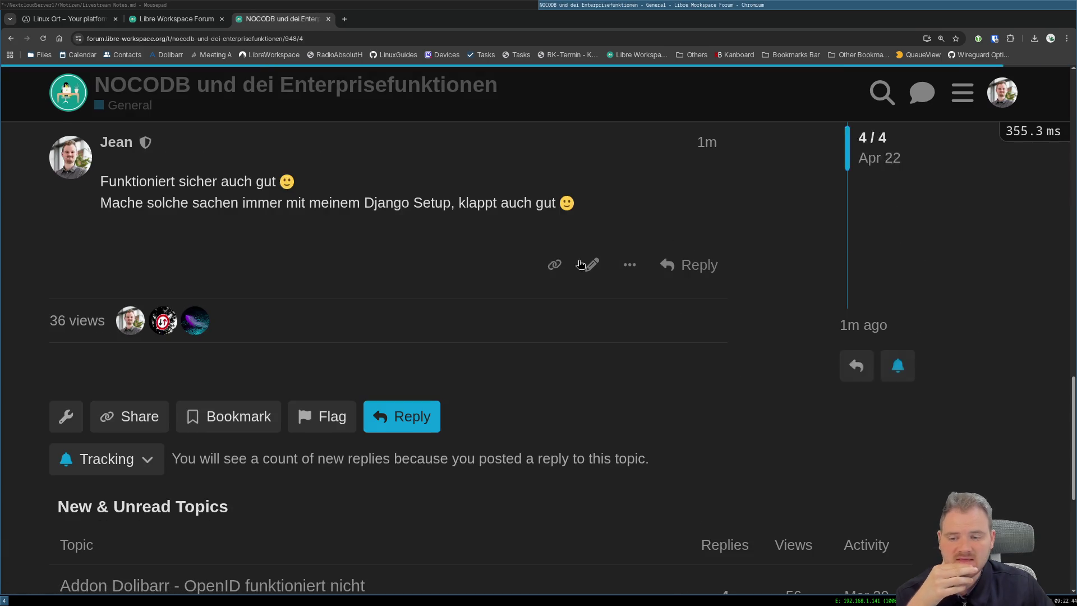
scroll(613, 186, up, 10)
scroll(647, 184, up, 5)
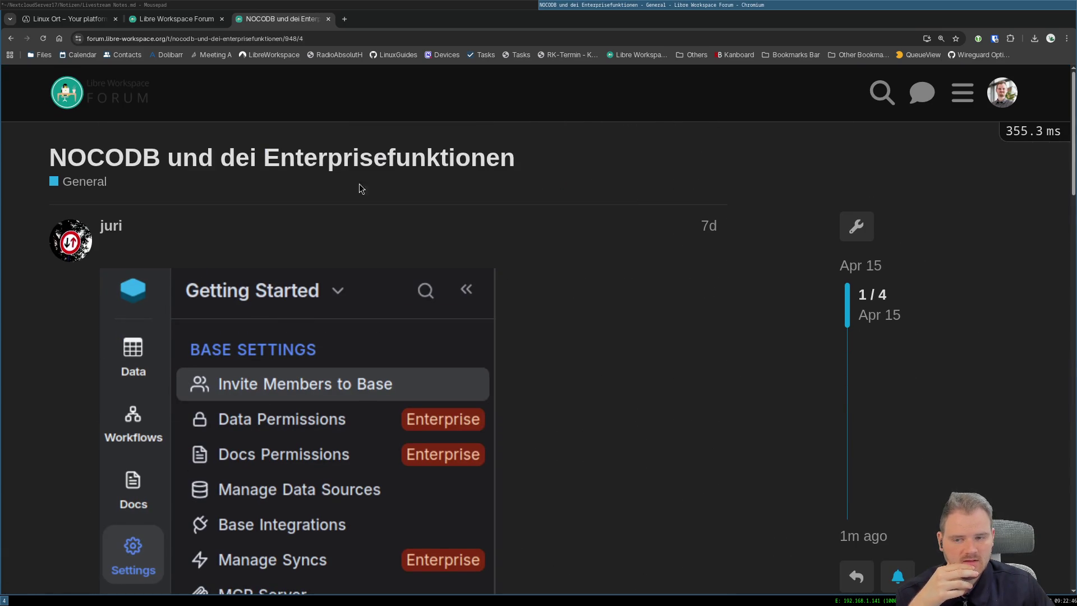
click(279, 167)
double_click(163, 159)
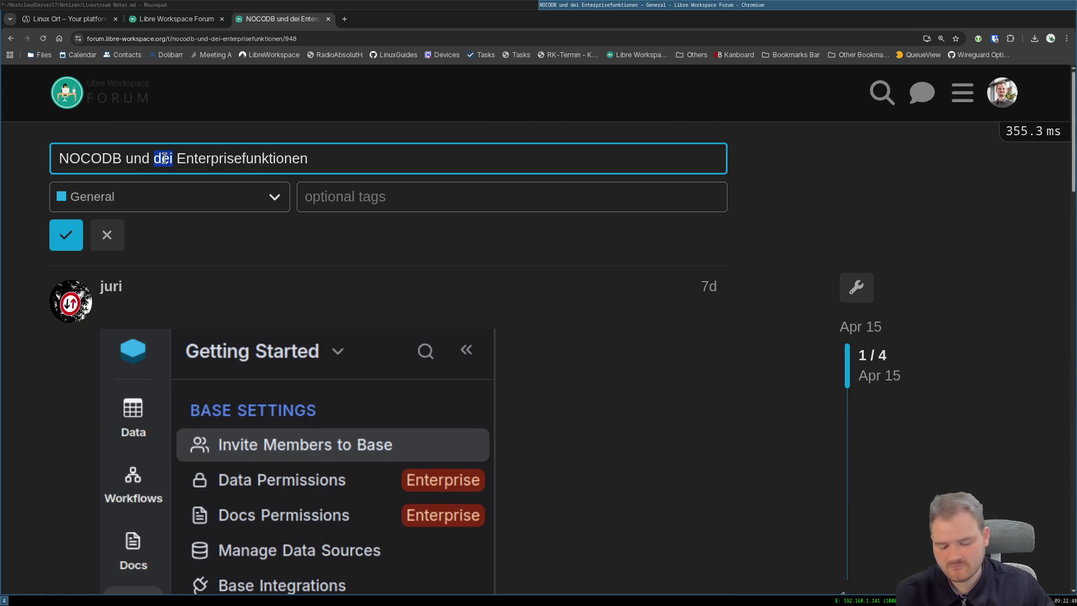
text(die)
click(66, 234)
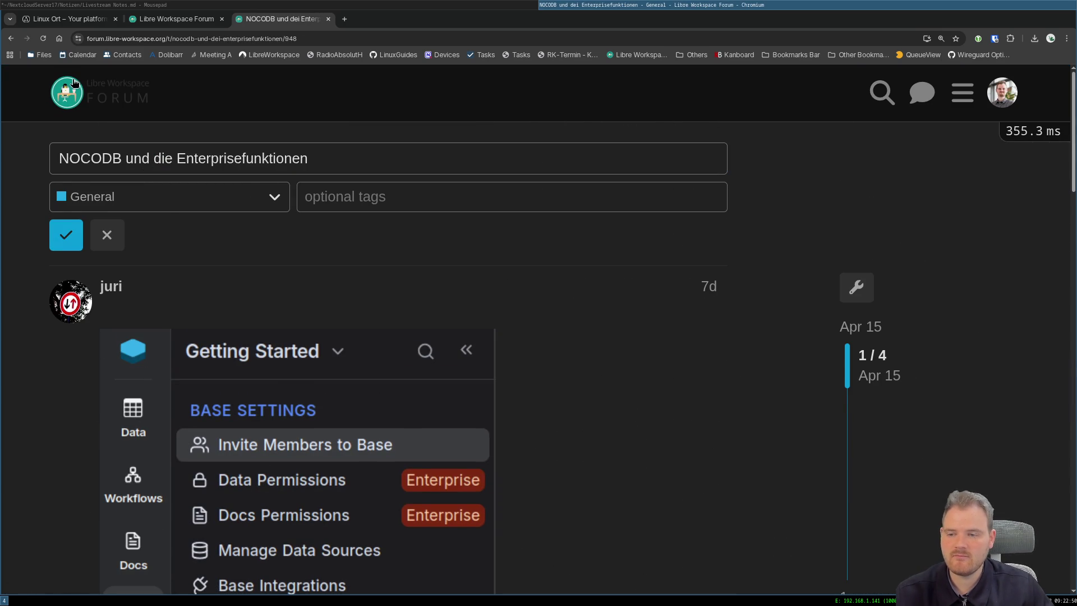
click(74, 84)
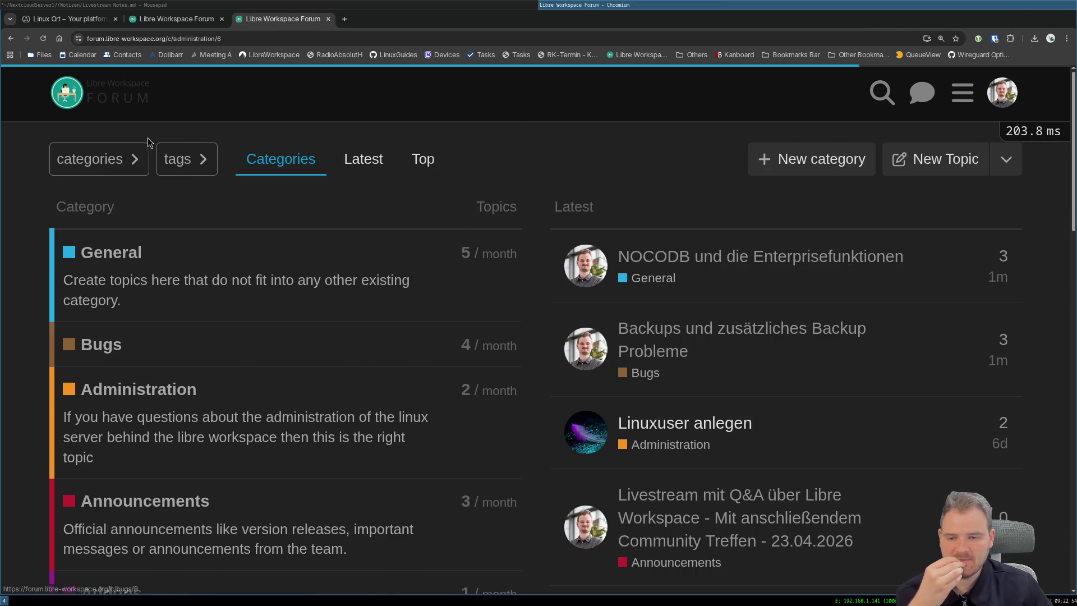
Open the Linuxuser anlegen topic under Administration and start a reply to its latest post.
click(113, 392)
click(153, 285)
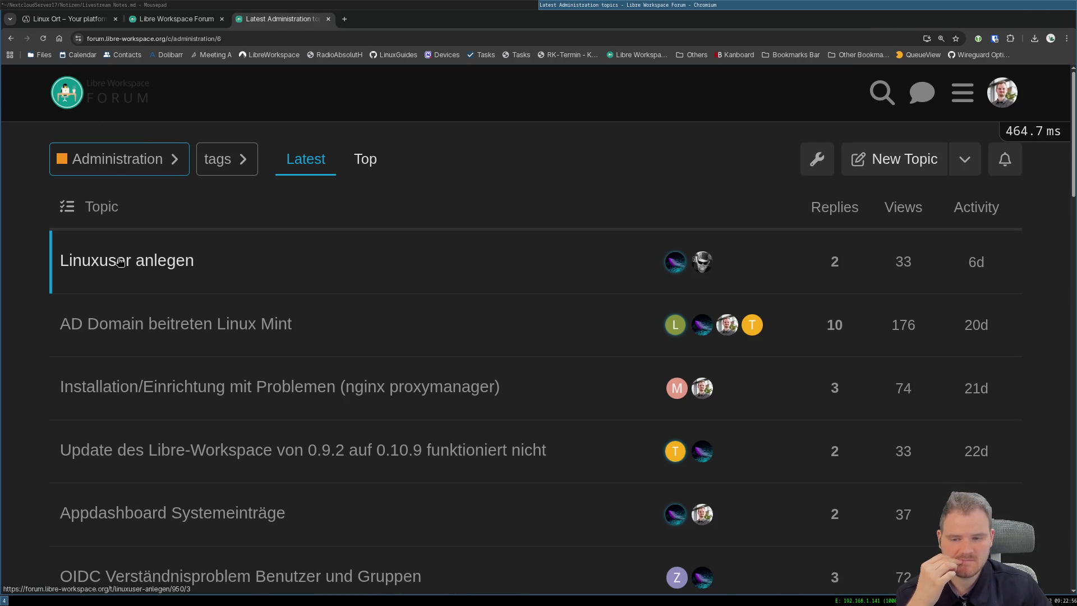
scroll(258, 263, up, 1)
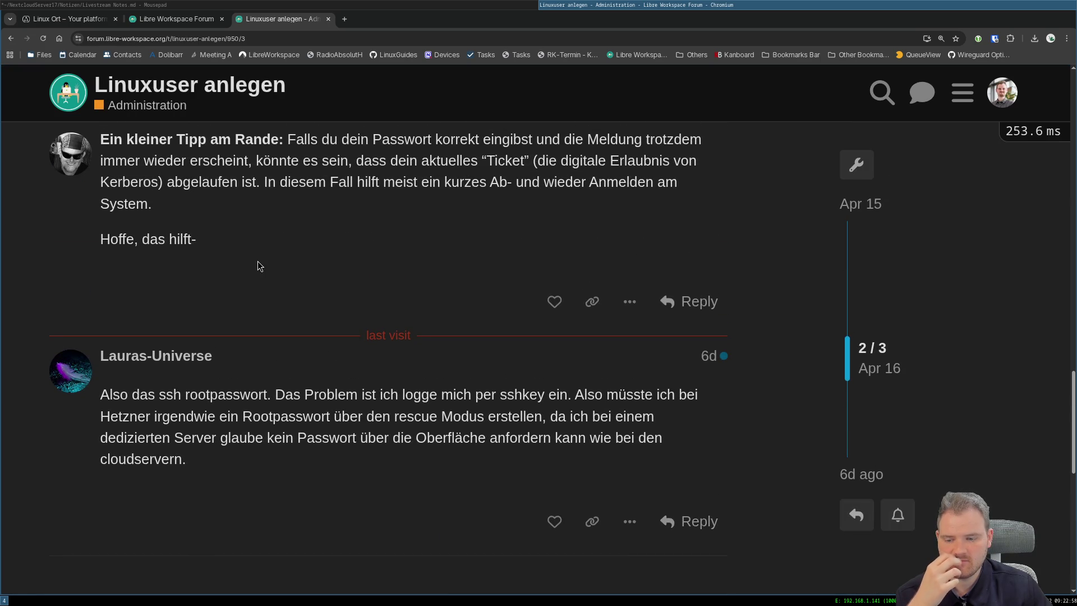
scroll(258, 262, up, 3)
scroll(257, 262, up, 3)
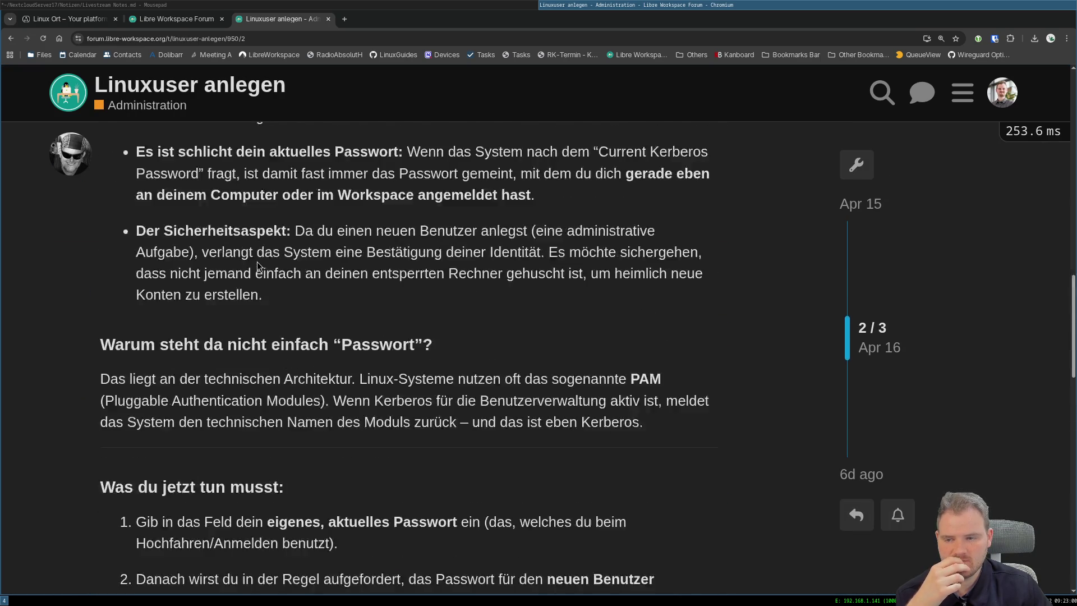
scroll(257, 262, up, 1)
scroll(257, 262, up, 3)
scroll(257, 262, up, 3)
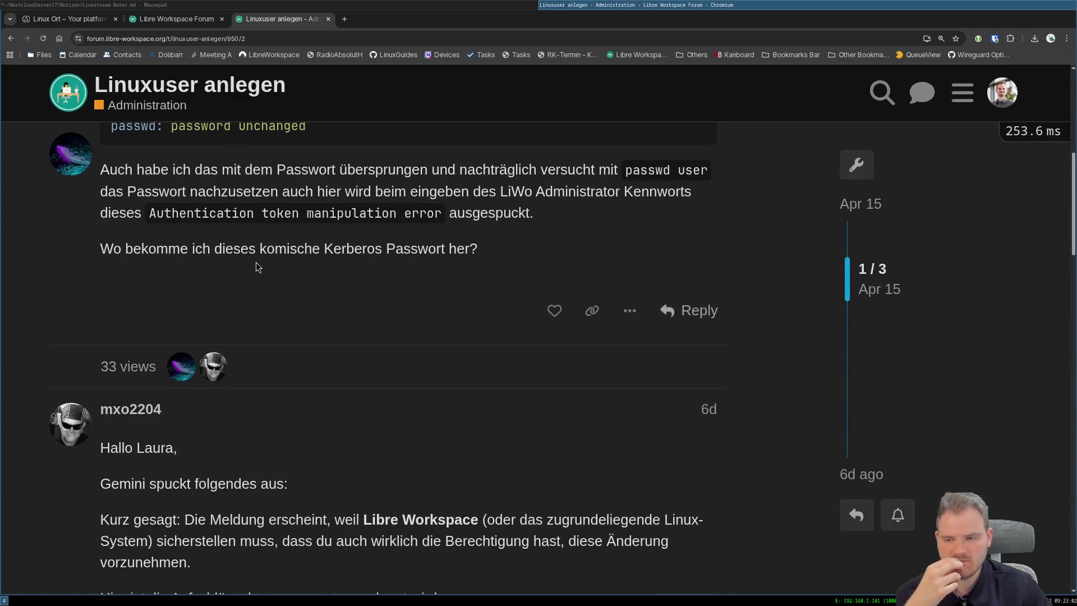
scroll(257, 264, up, 5)
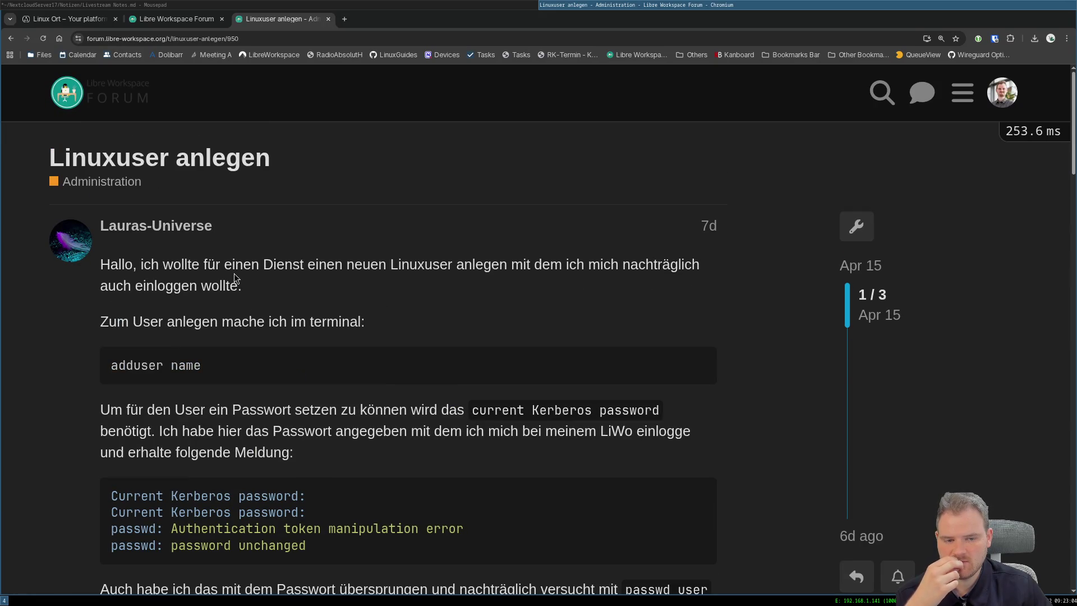
scroll(234, 273, down, 4)
scroll(228, 295, down, 5)
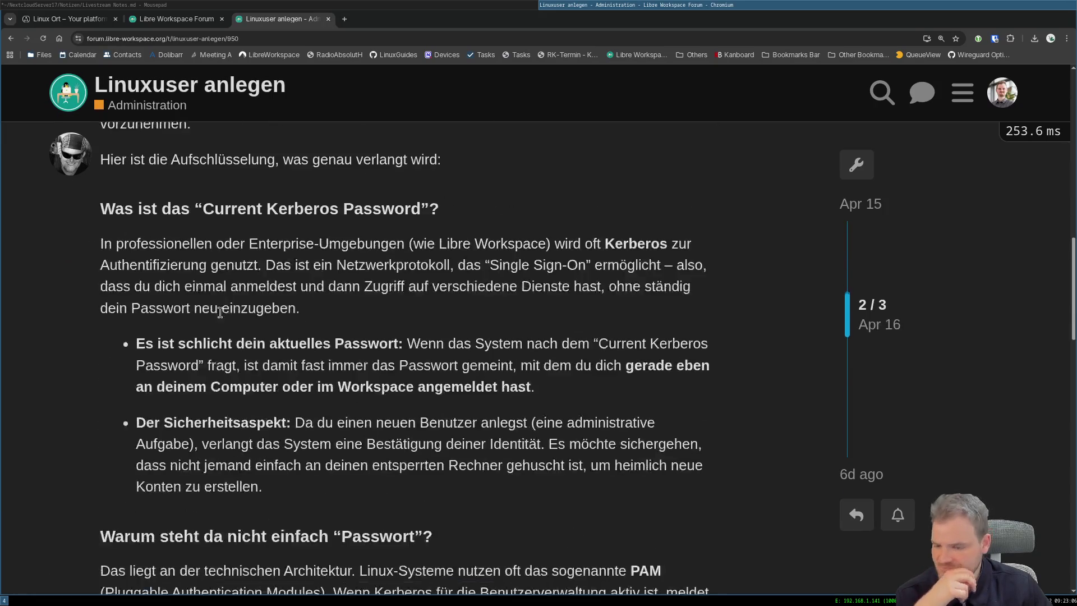
scroll(219, 313, down, 5)
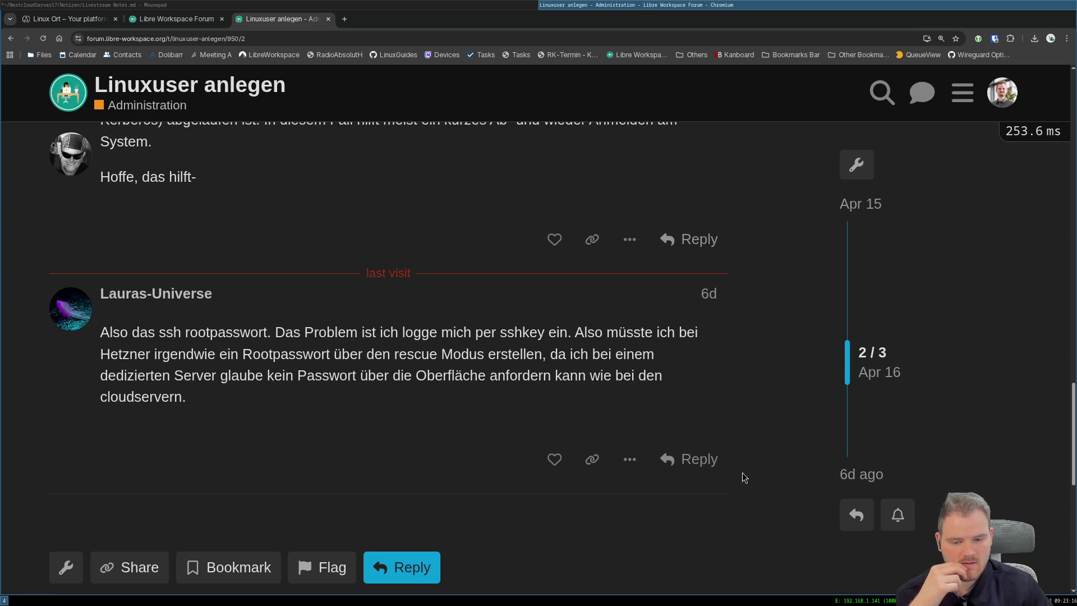
click(689, 458)
scroll(386, 266, down, 3)
scroll(357, 212, down, 3)
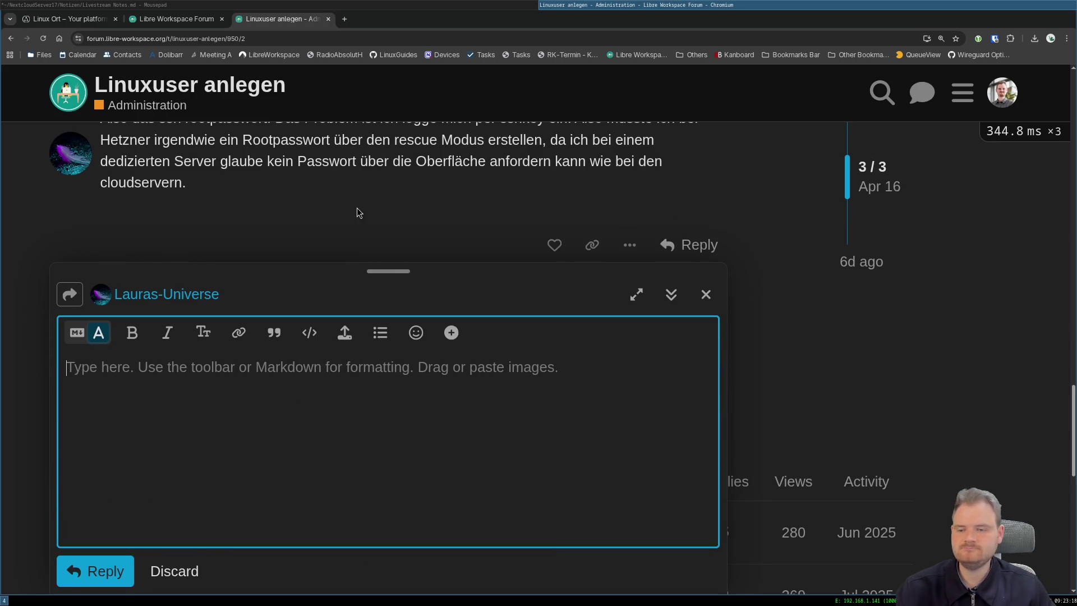
text(Dann musst Du über)
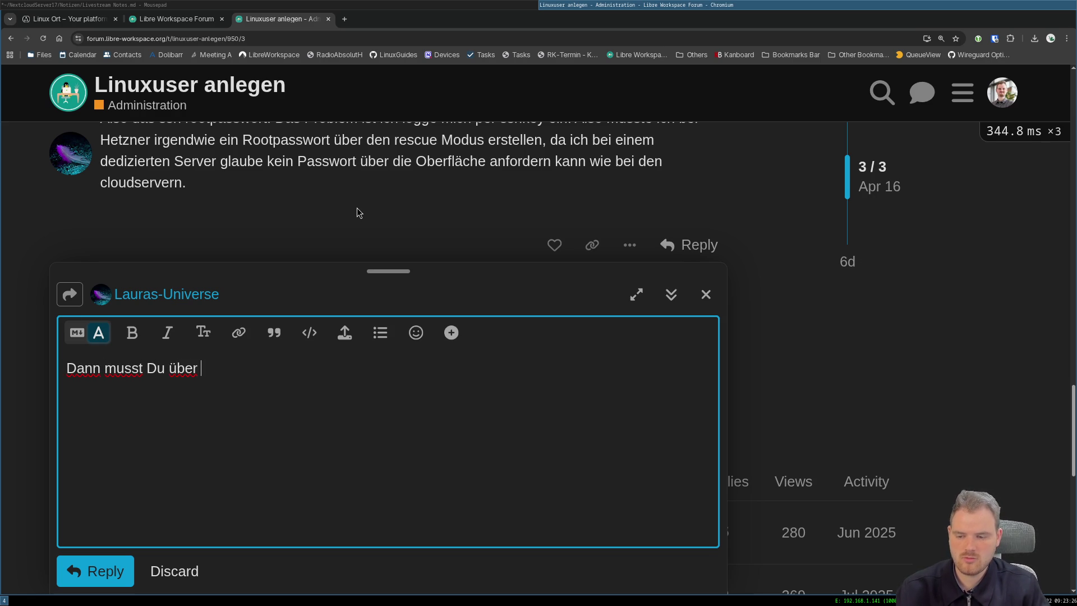
text(e S)
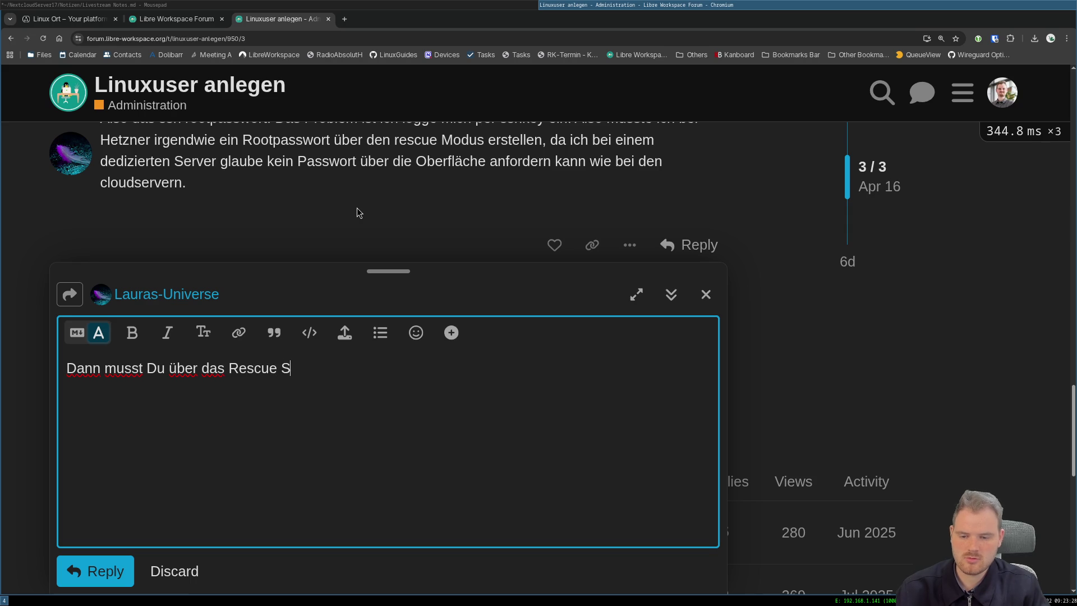
text(ystem von Hetzne)
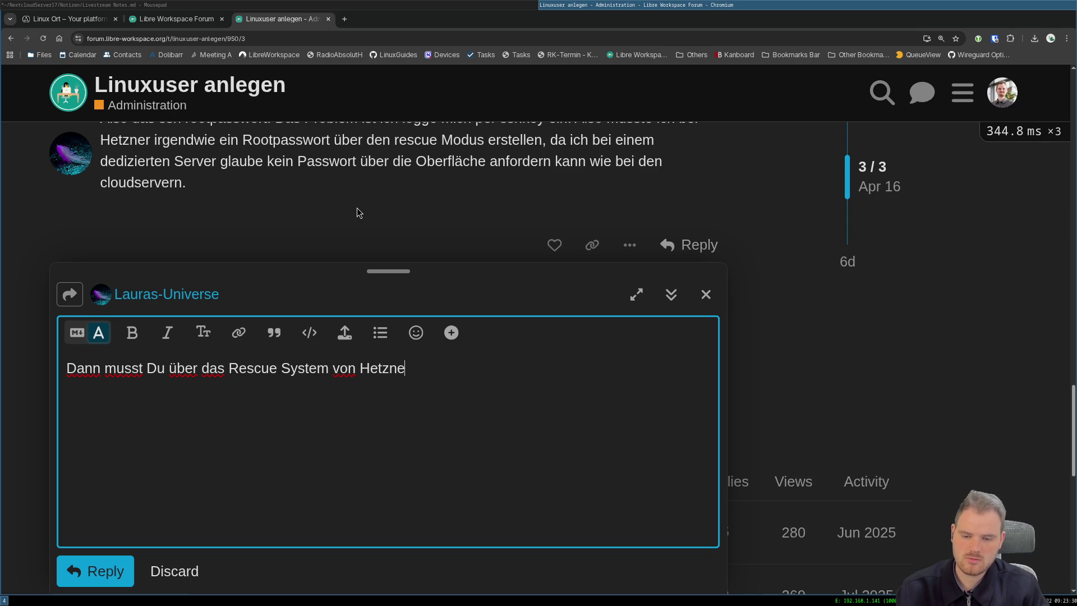
text(r rein, wenn Du probleme hast, Root zu werden.)
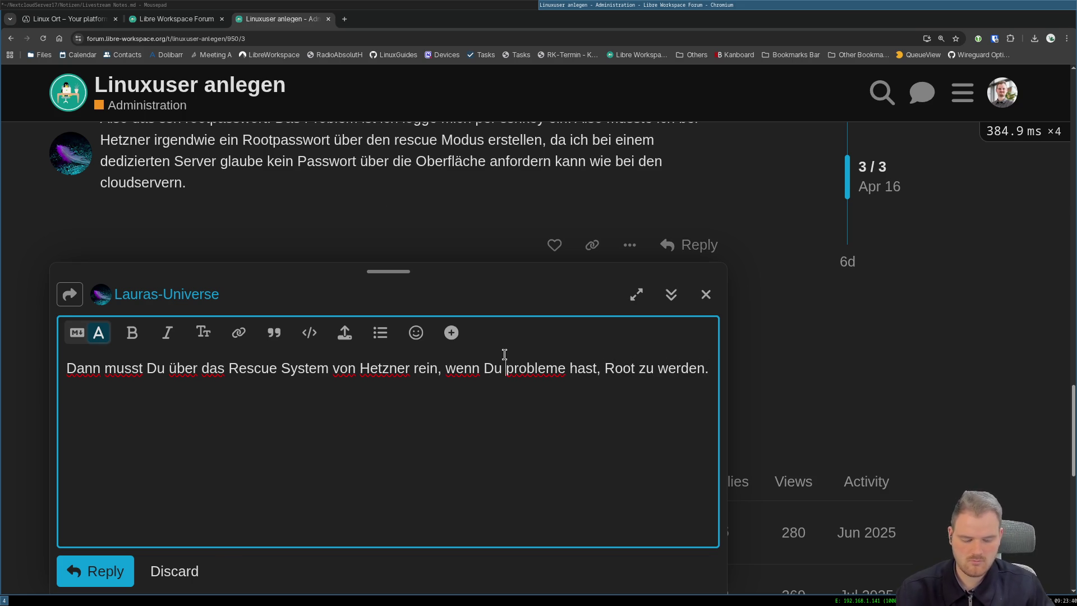
Fix 'Probleme', add '(dann mounten und chrooten)' after 'rein', and submit the reply.
key(Delete)
text(P)
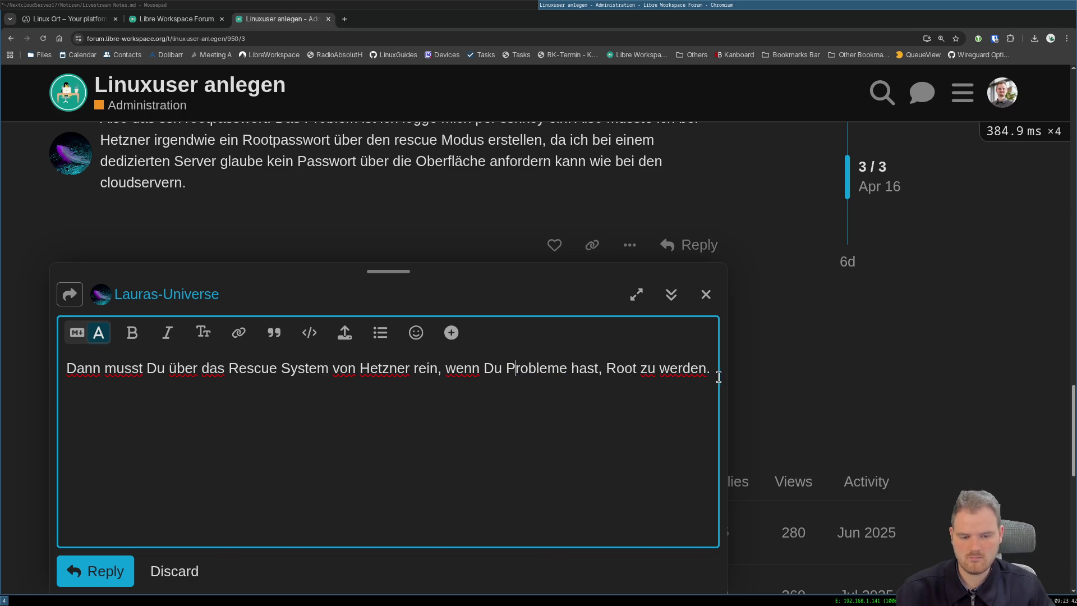
click(438, 368)
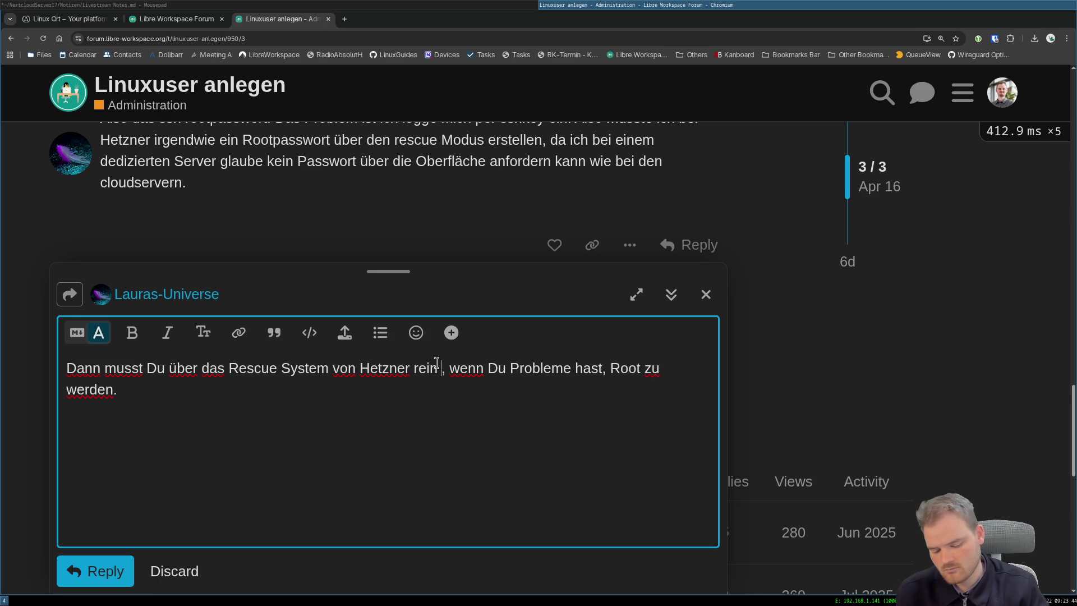
text((dann mounte)
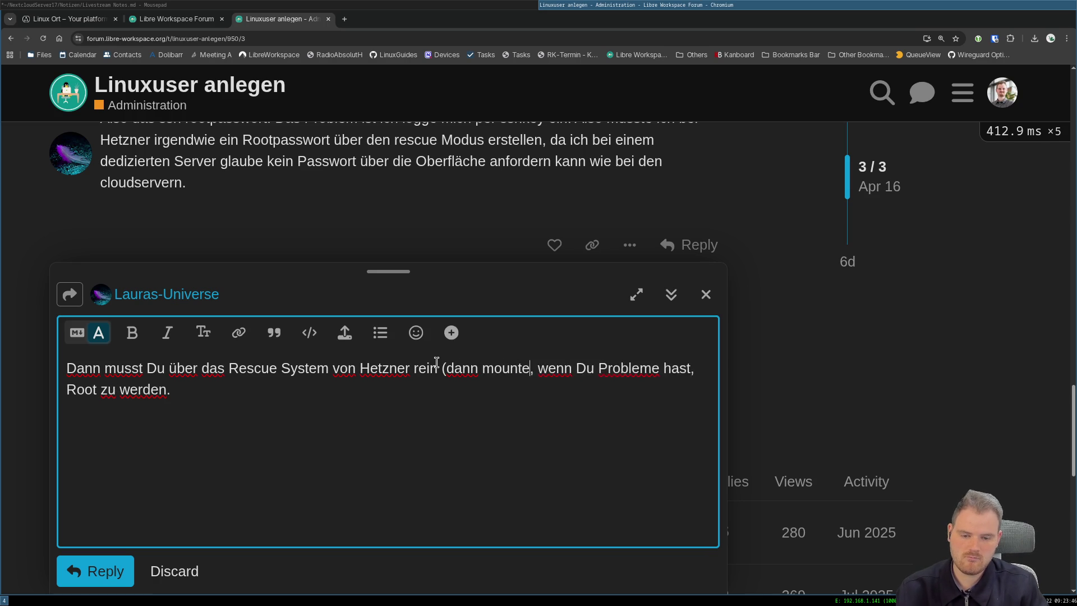
text(n und chrooten)
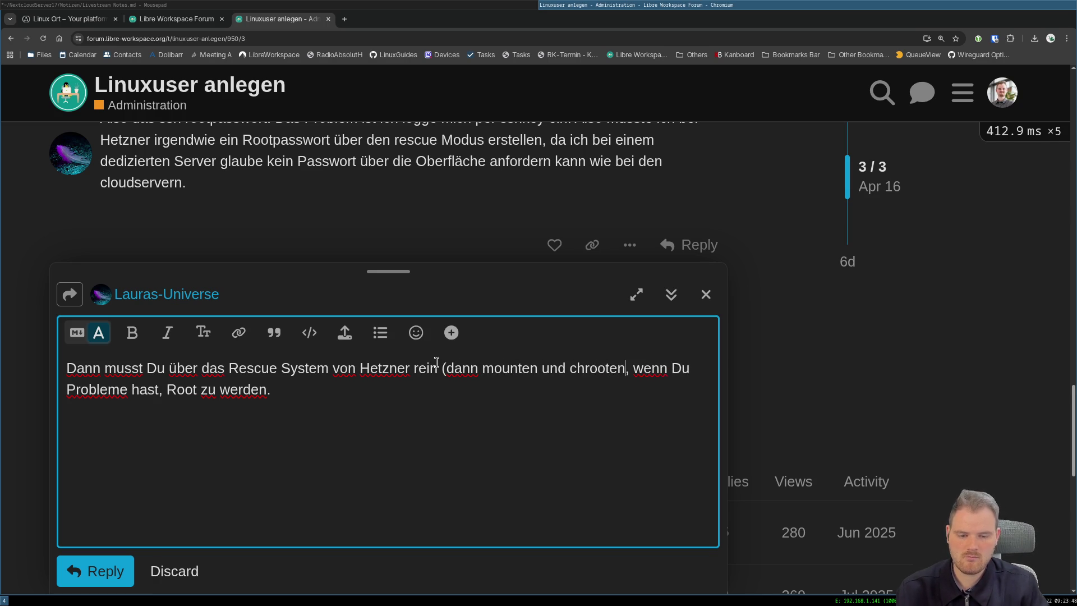
text())
click(106, 562)
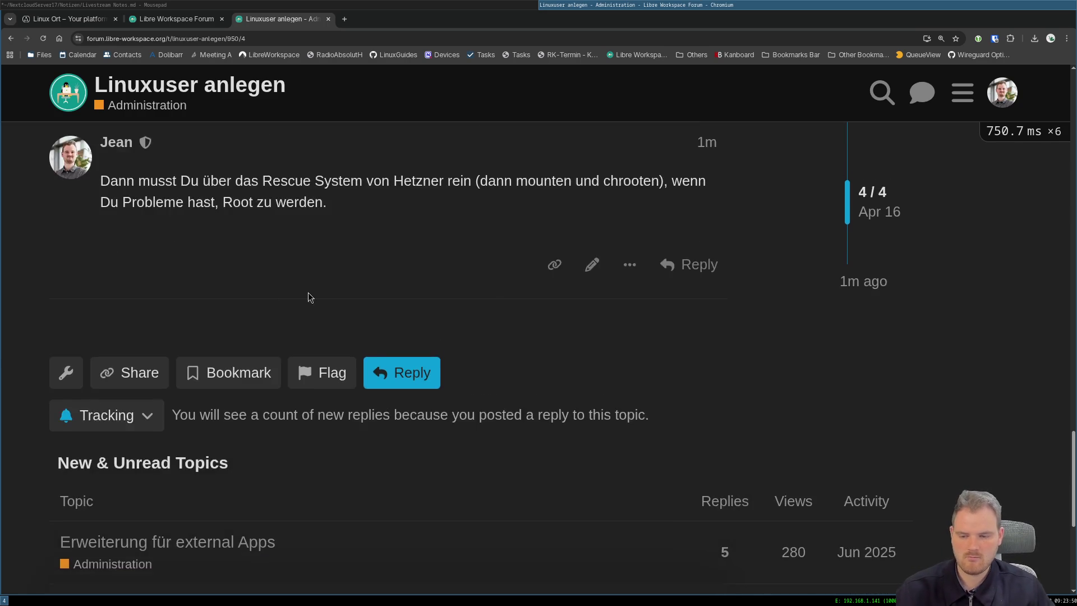
scroll(308, 295, up, 15)
Close both forum tabs leaving only Linux Ort open, then switch to the notes file.
click(148, 100)
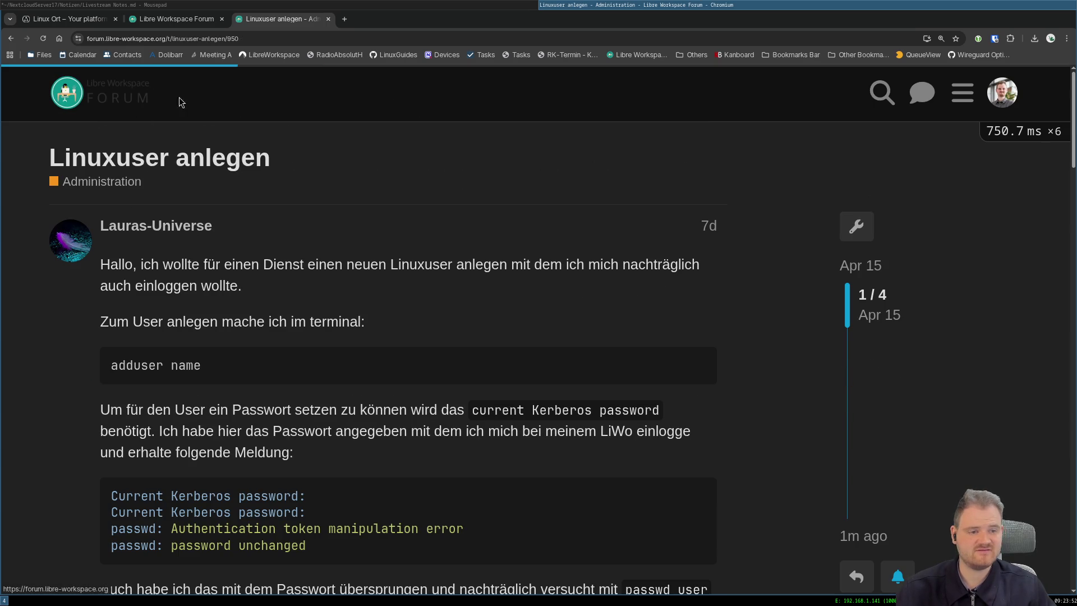
key(ctrl+w)
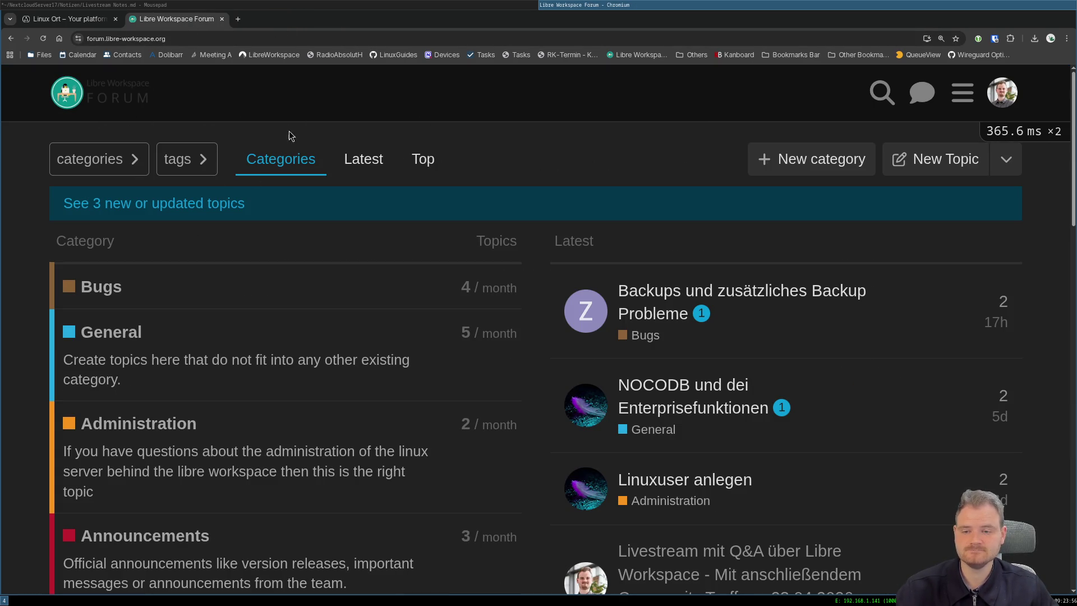
key(F5)
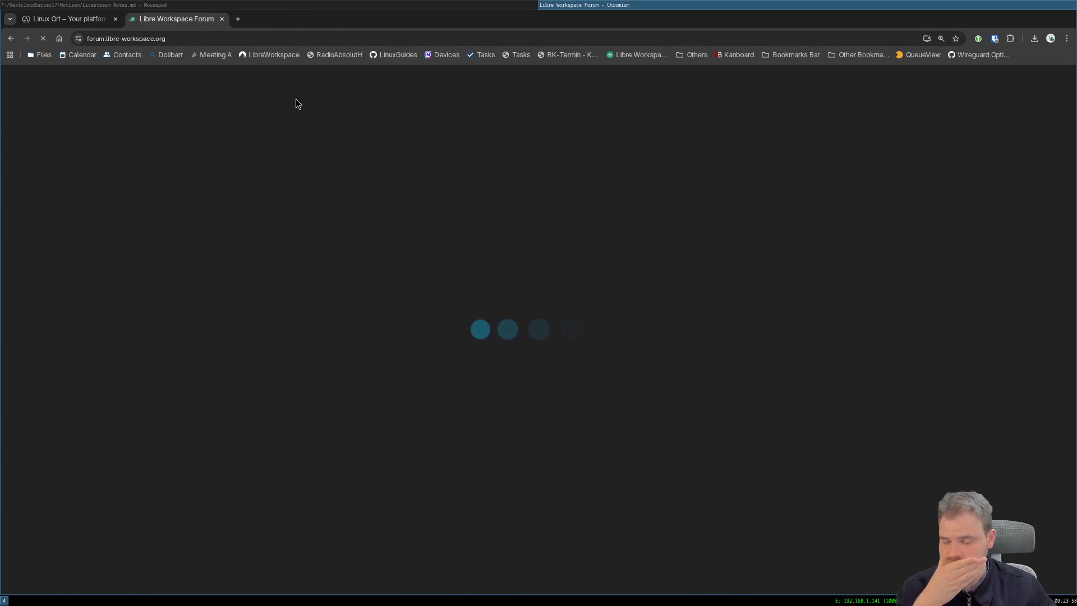
key(ctrl+w)
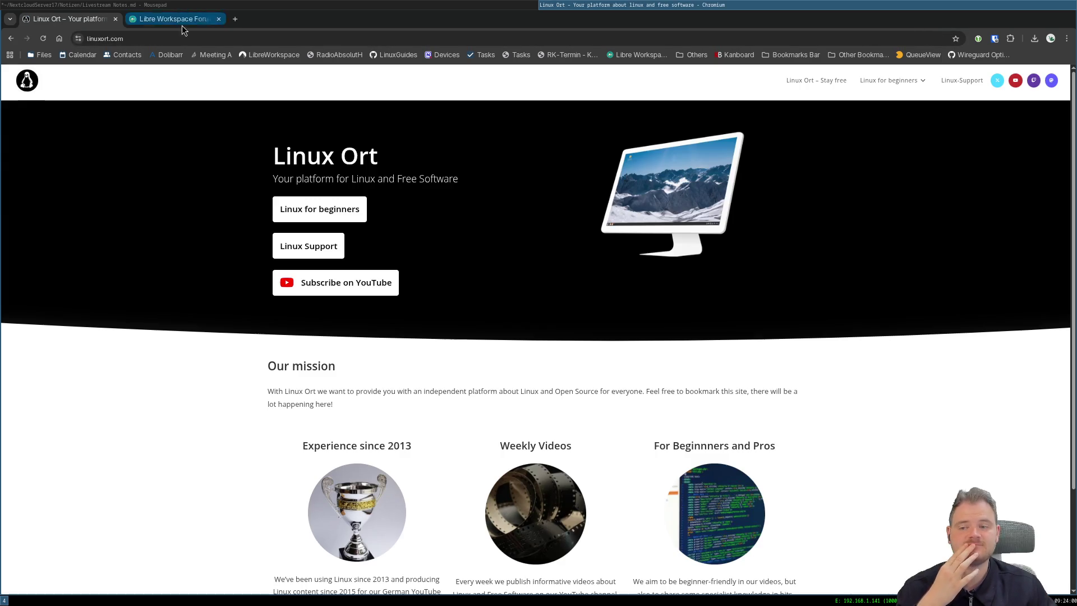
key(alt+Tab)
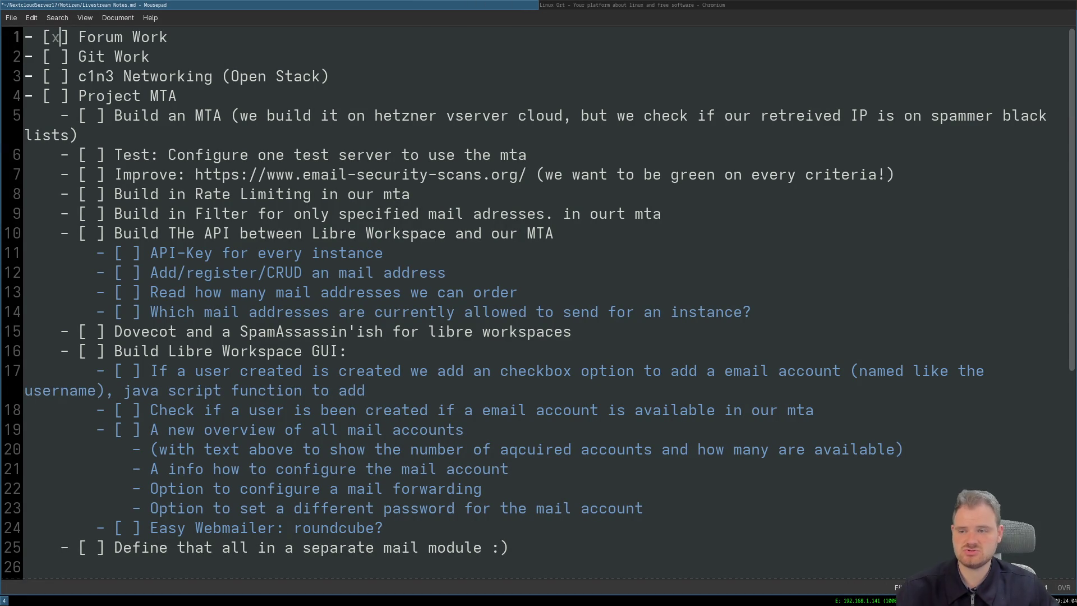
Return to Chromium and open the Libre Workspace Codeberg repository in a new tab.
key(alt+Tab)
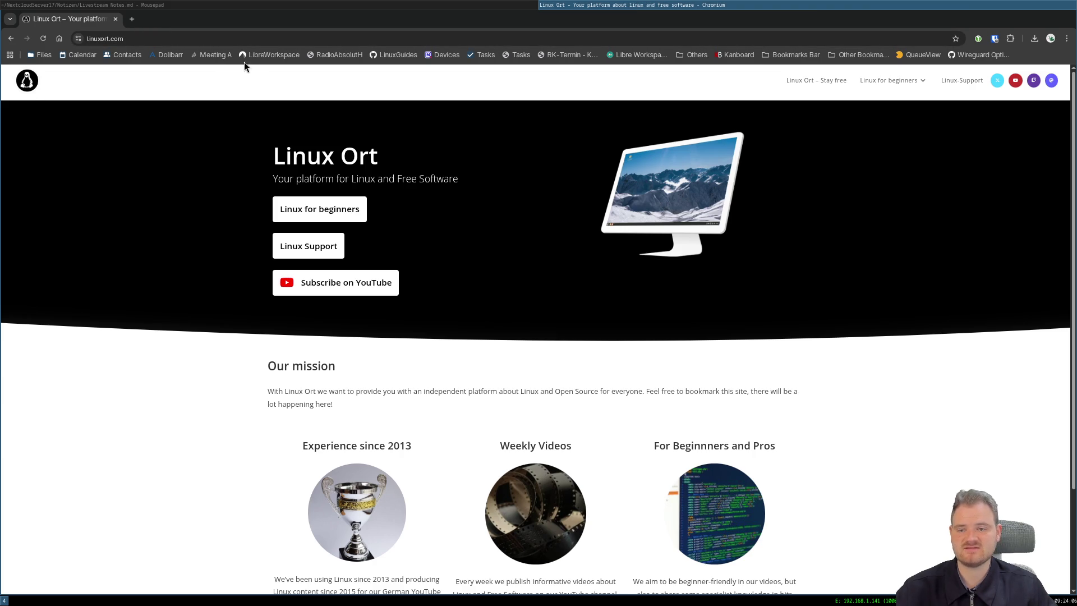
middle_click(244, 62)
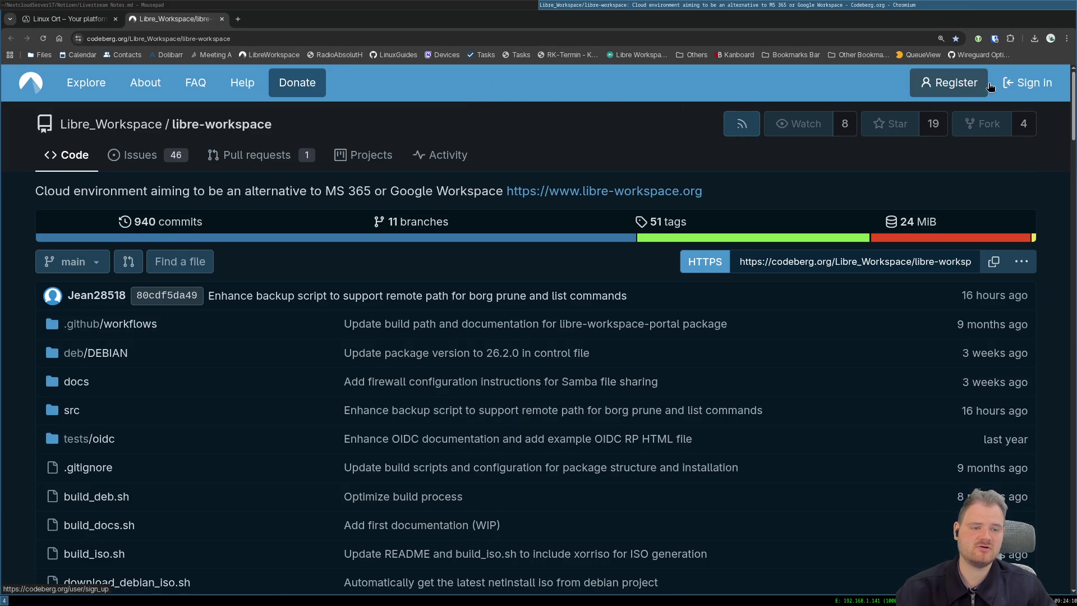
Unlock Bitwarden with the master password, fill the codeberg.org credentials and sign in.
click(1025, 82)
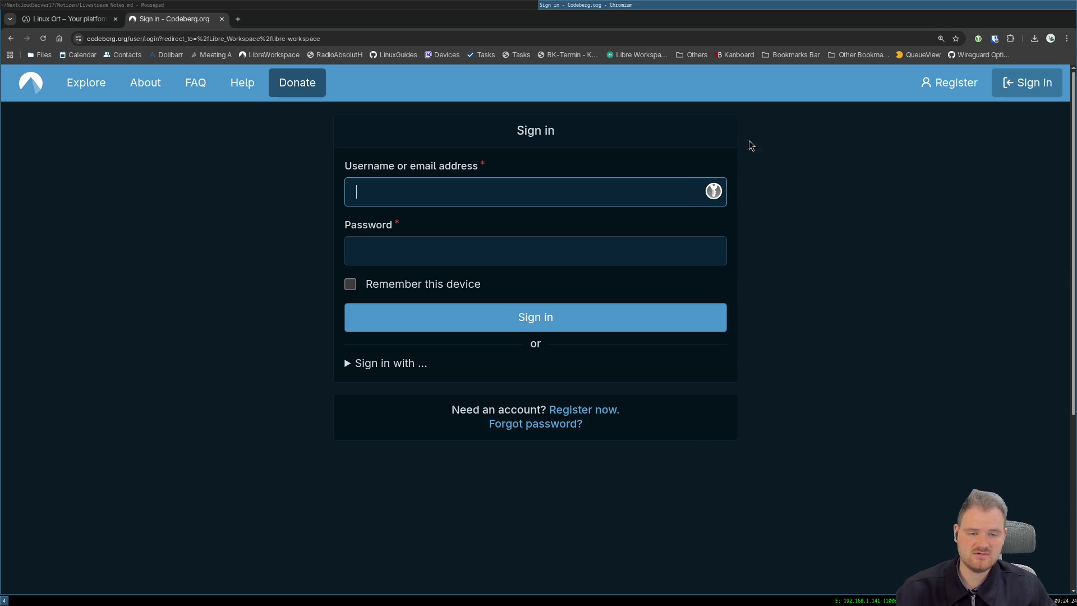
click(712, 192)
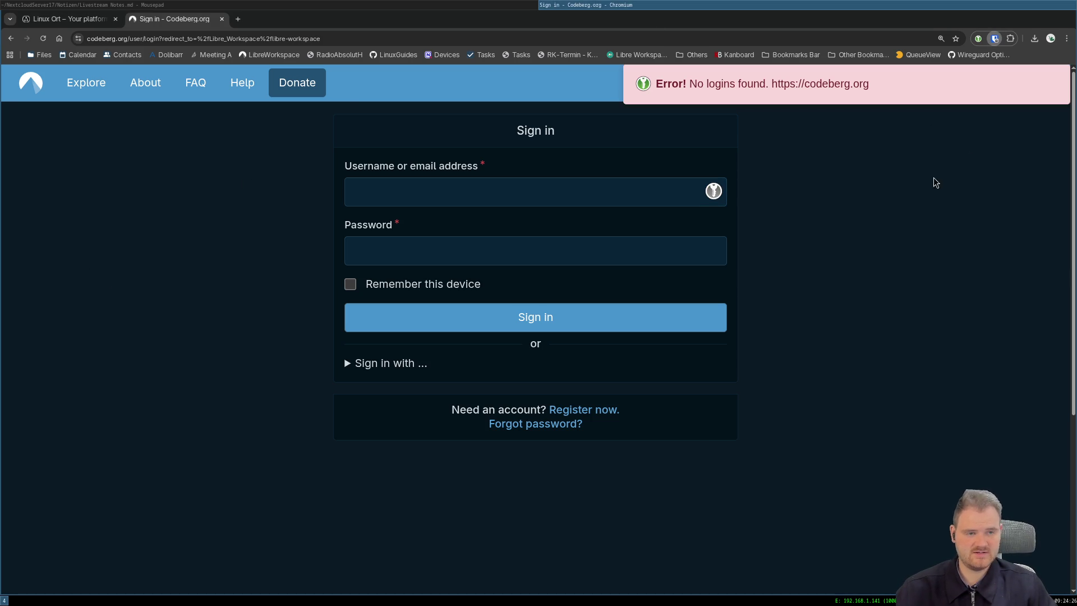
key(ctrl+shift+y)
text(****)
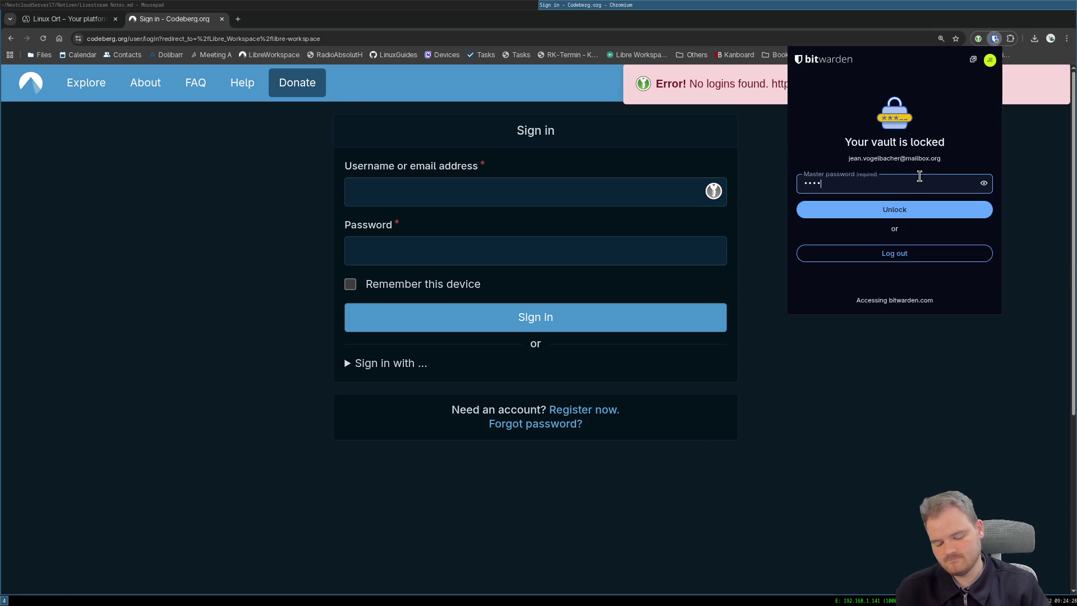
text(*********)
key(Return)
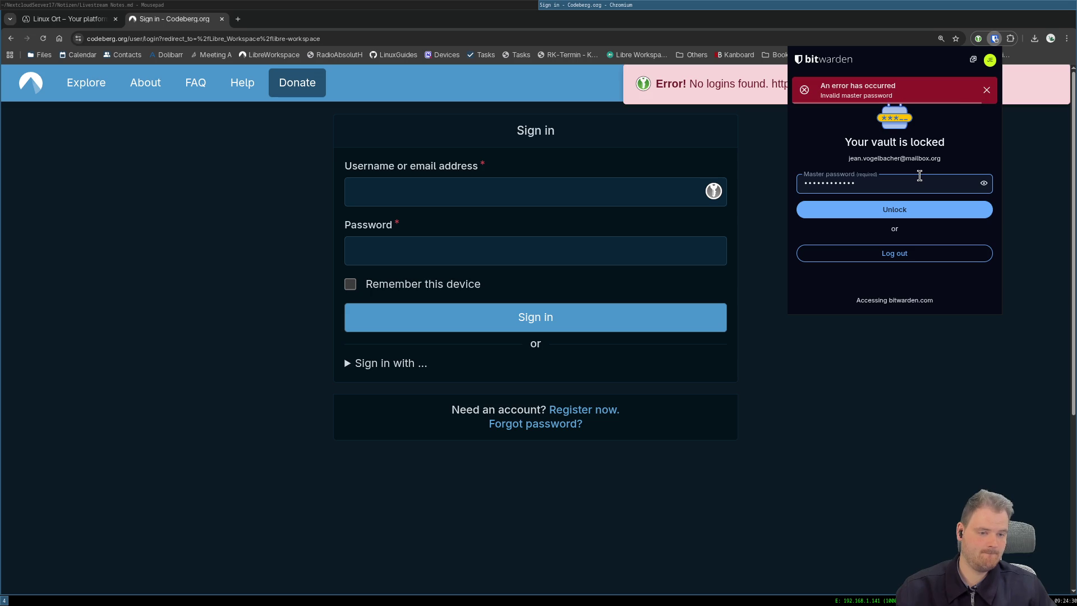
key(ctrl+a)
text(********)
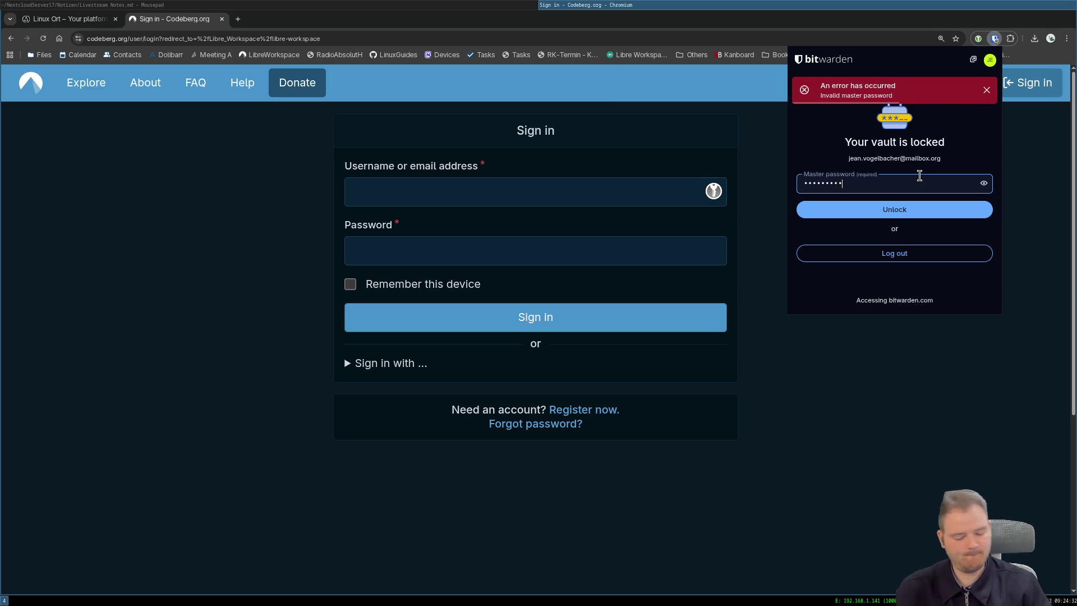
text(*****)
key(Return)
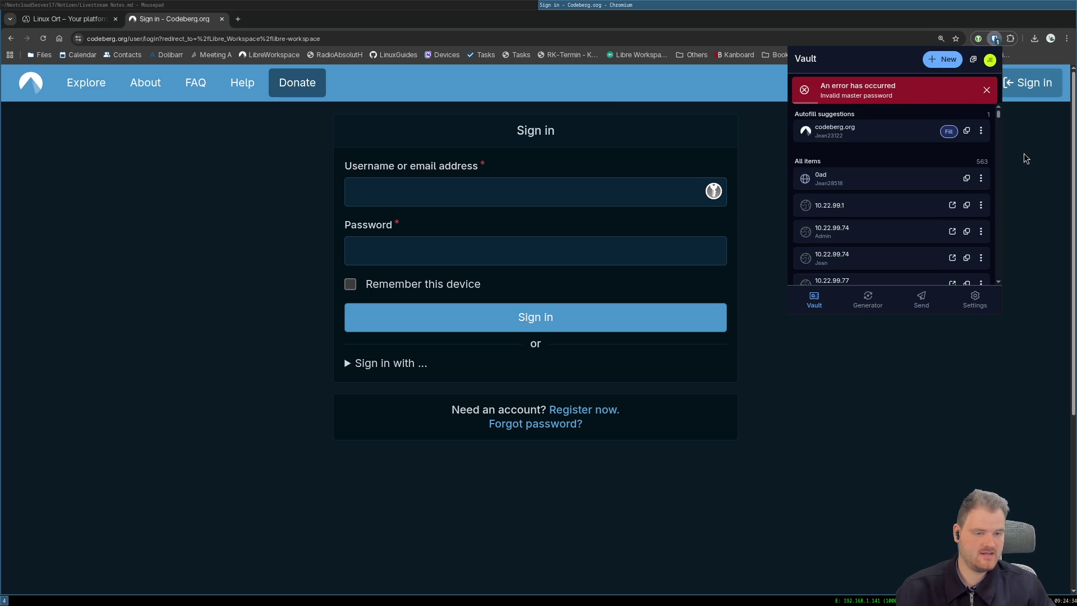
click(949, 131)
click(433, 315)
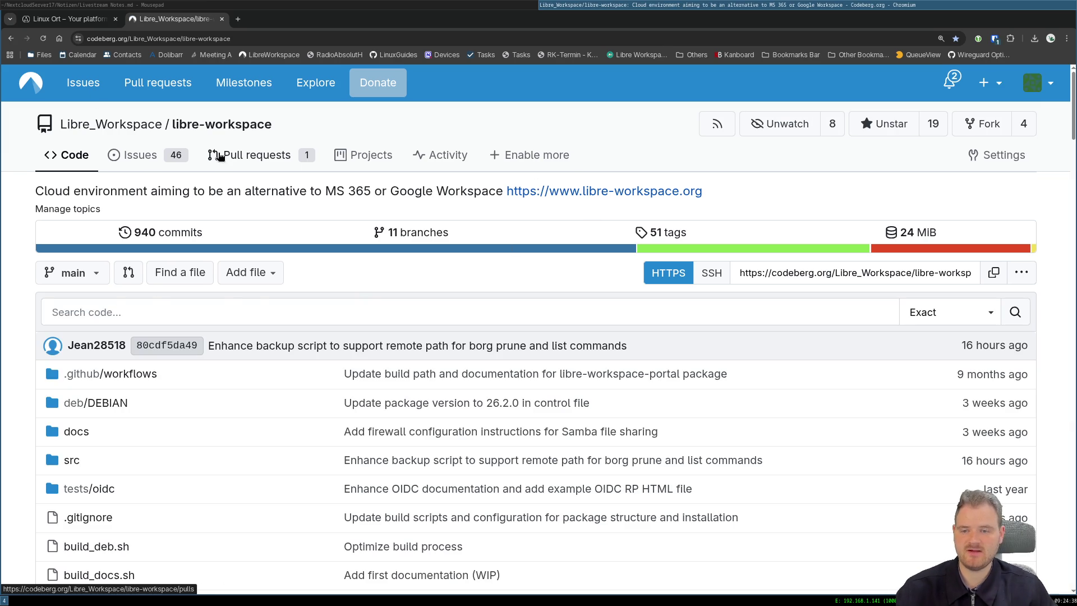
From notifications, open pull request #318 and issue #317 in new tabs, read #317, then view #318.
click(221, 154)
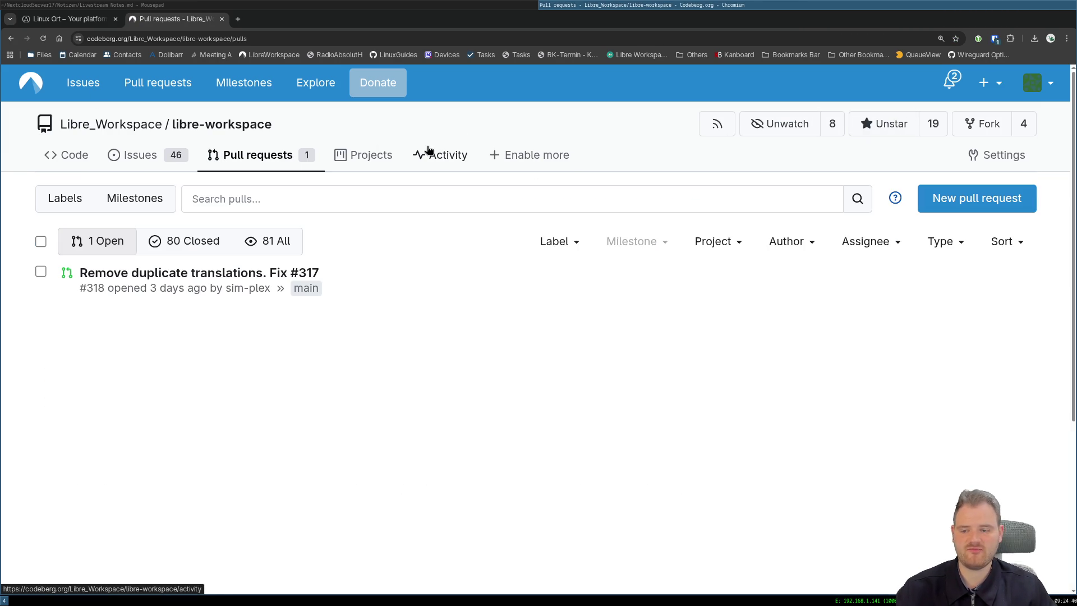
click(950, 81)
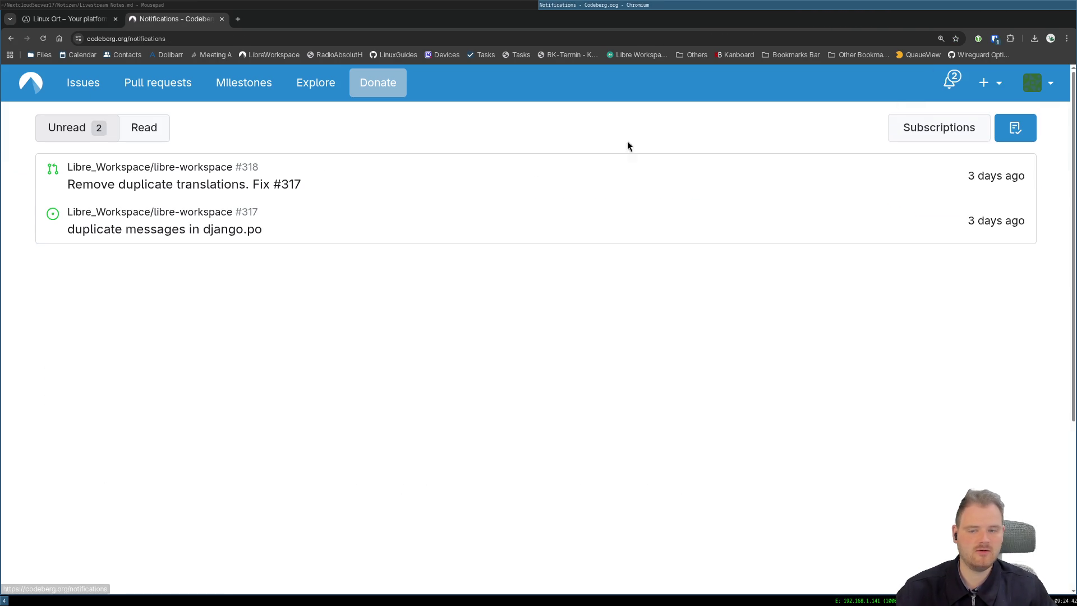
middle_click(123, 178)
middle_click(125, 216)
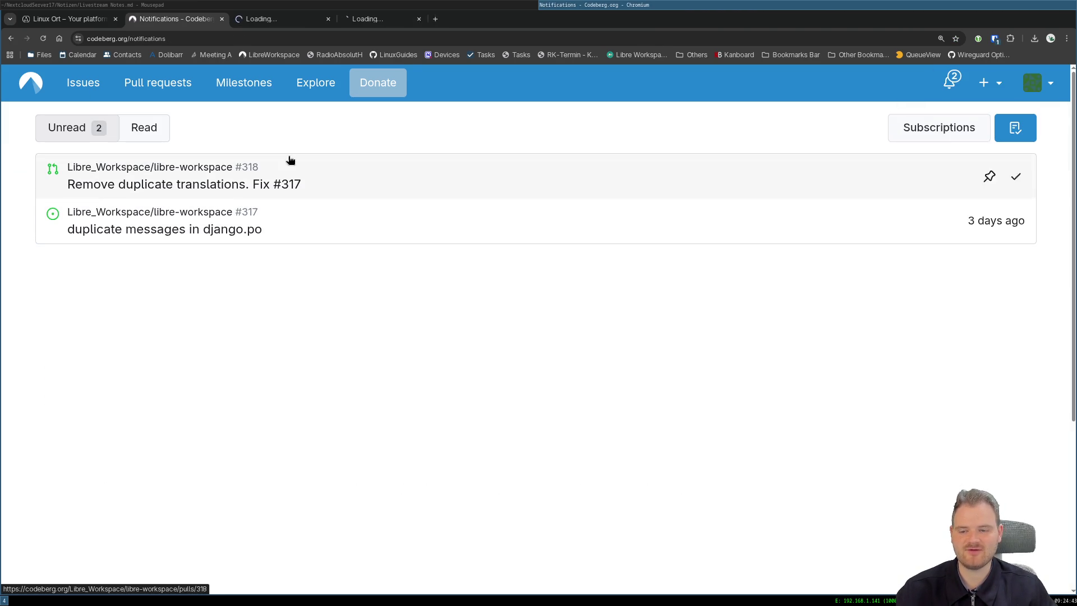
click(374, 25)
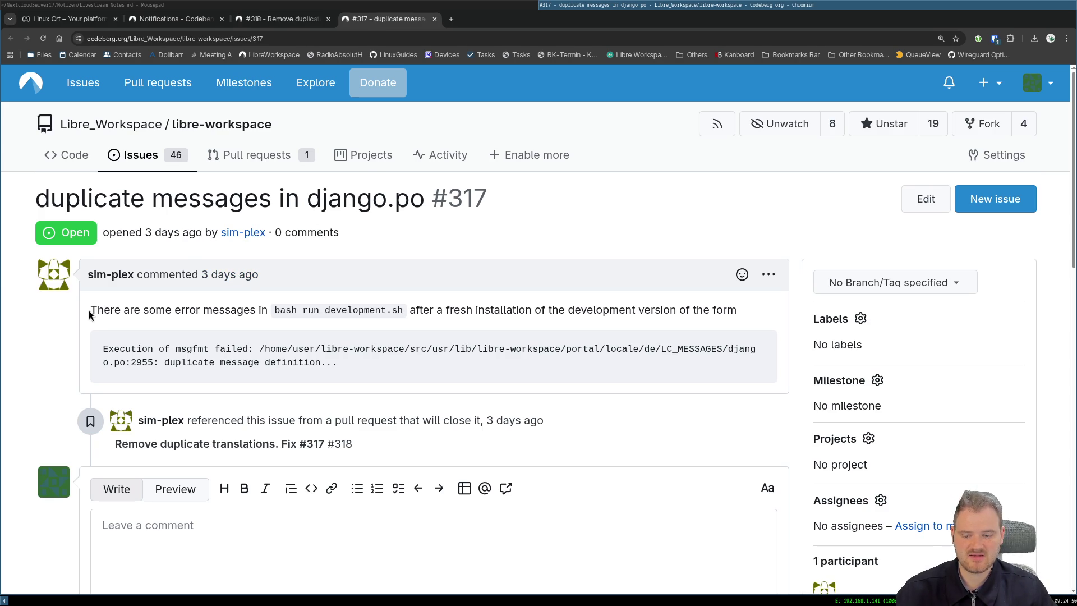
click(275, 19)
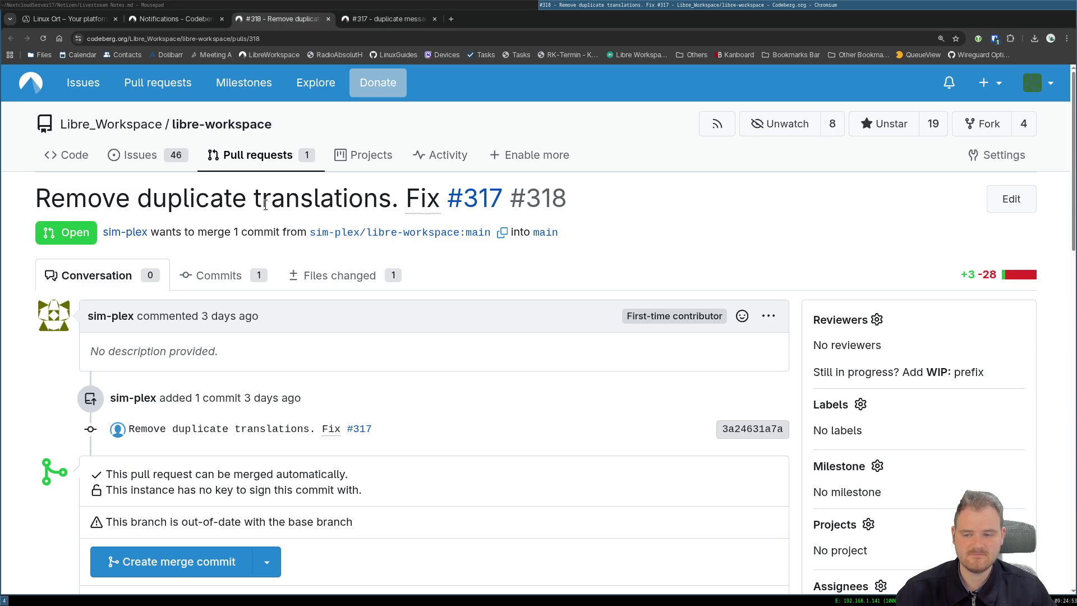
click(272, 282)
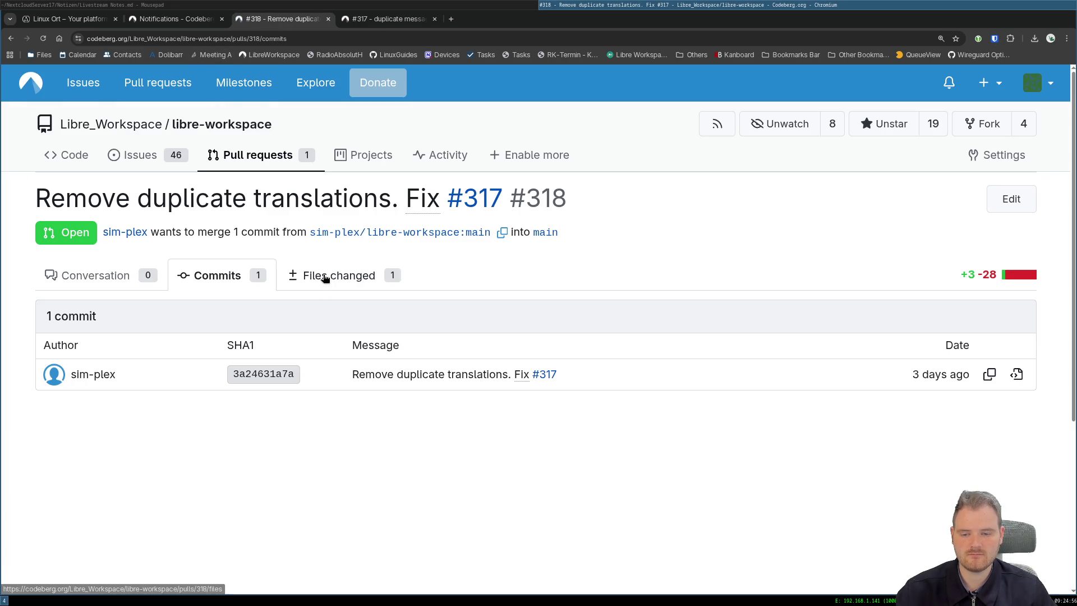
click(326, 279)
scroll(118, 341, down, 1)
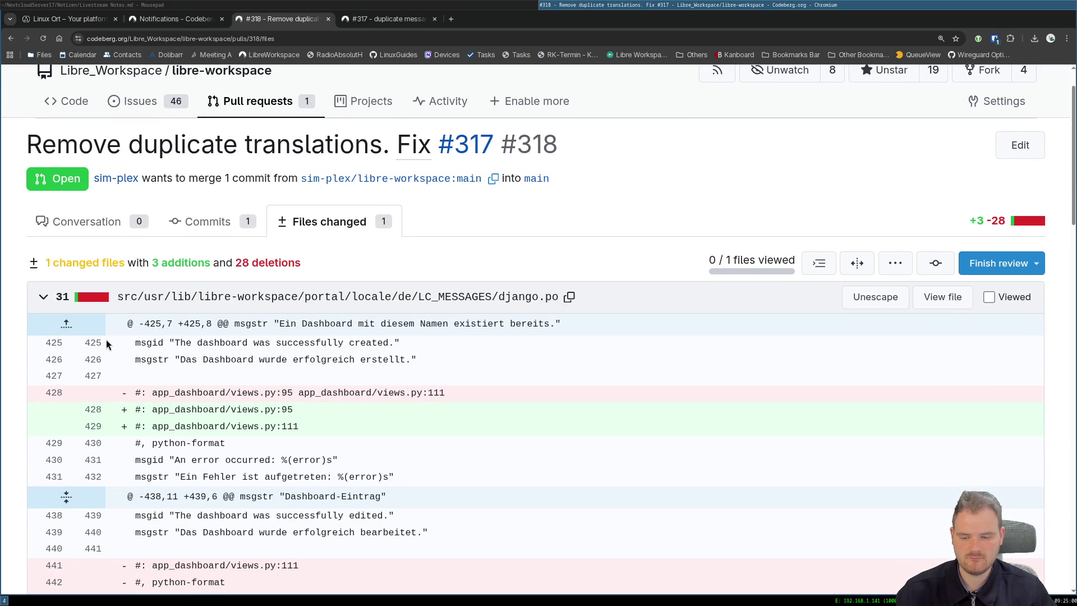
scroll(104, 340, down, 3)
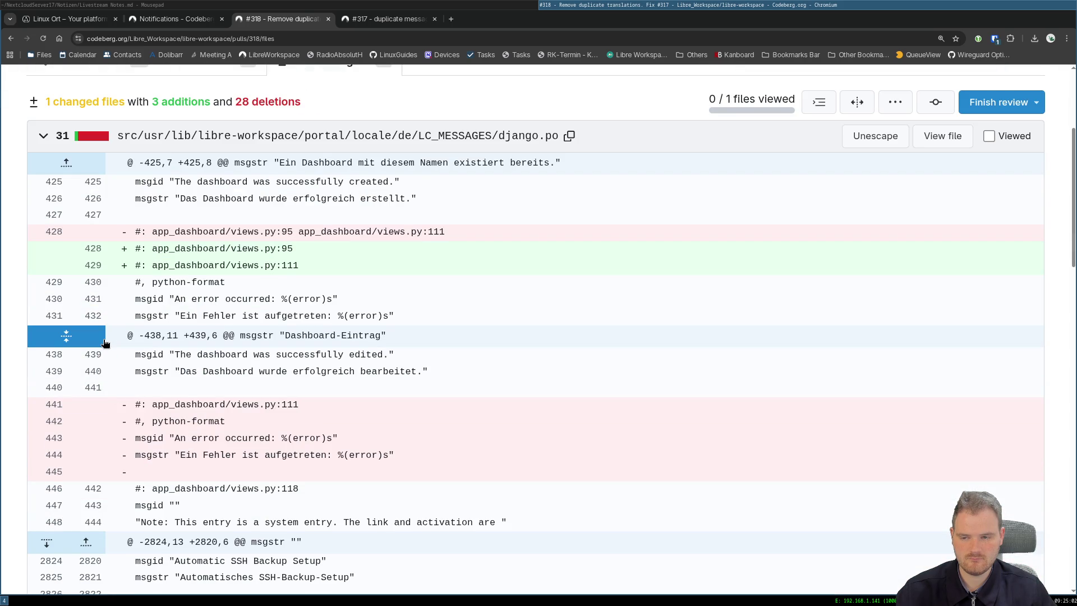
scroll(103, 342, down, 2)
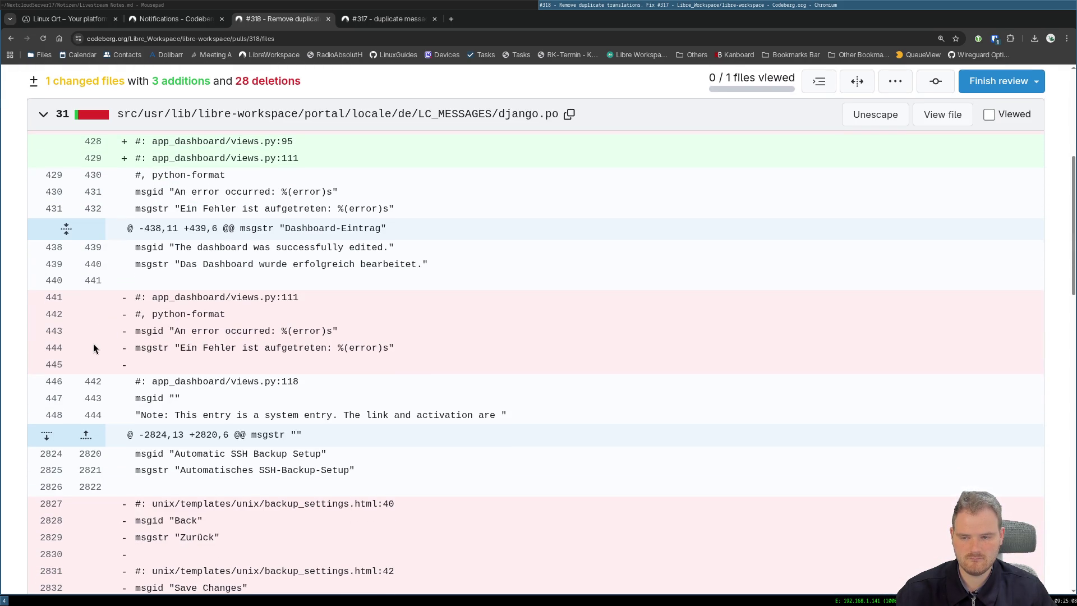
scroll(94, 346, up, 3)
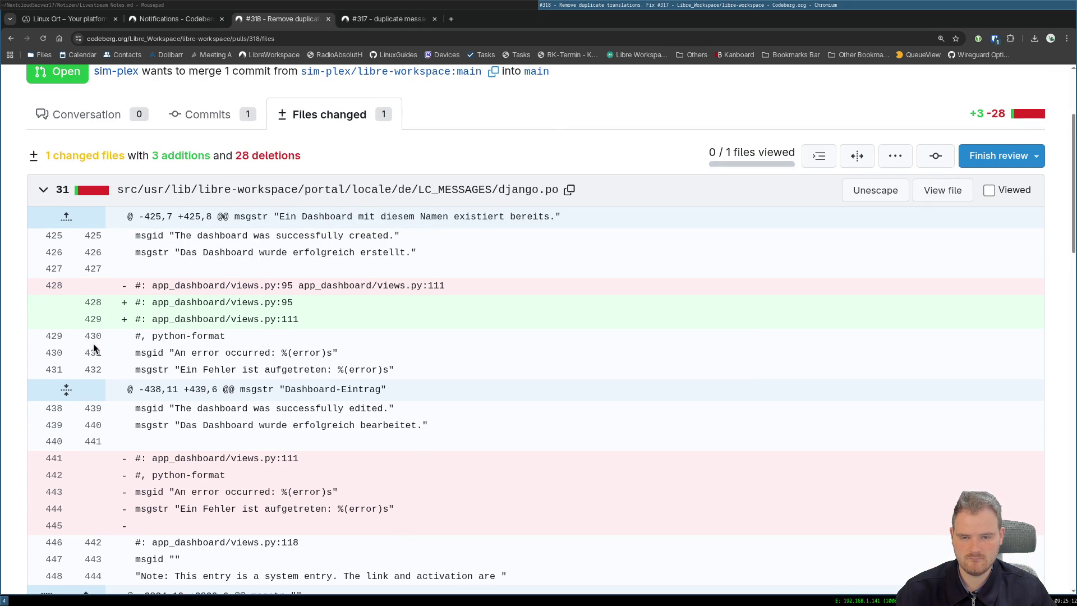
scroll(94, 345, down, 1)
scroll(94, 346, down, 3)
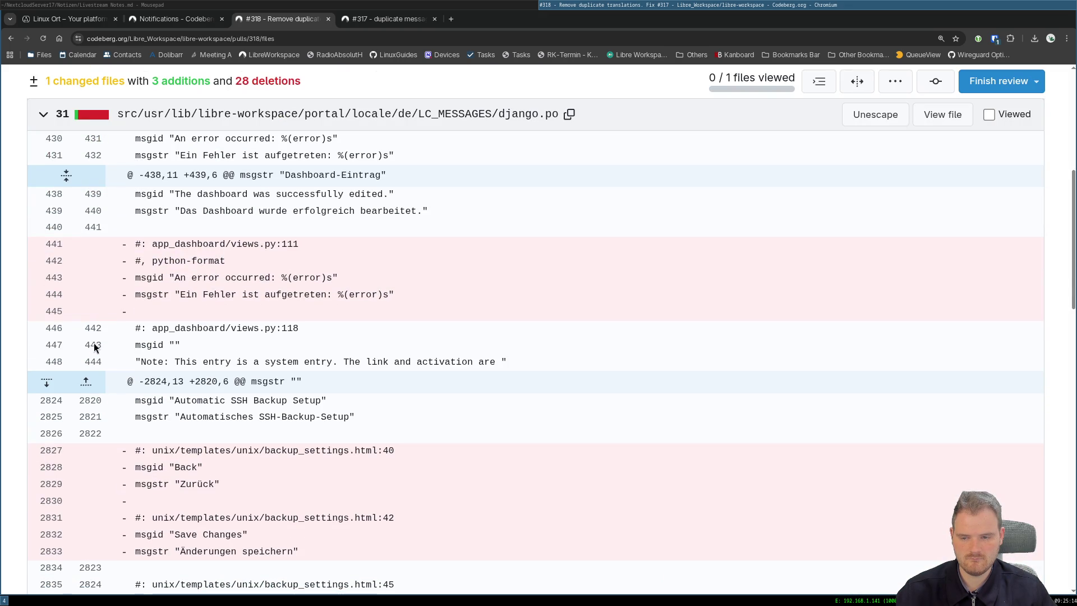
mouse_move(235, 276)
drag(174, 277, 270, 279)
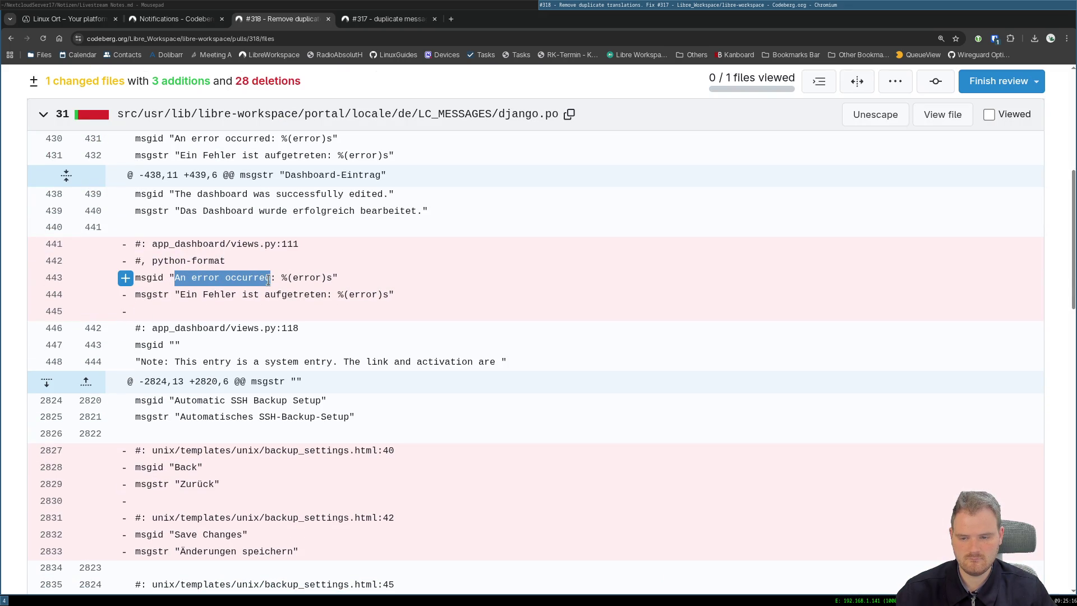
key(ctrl+f)
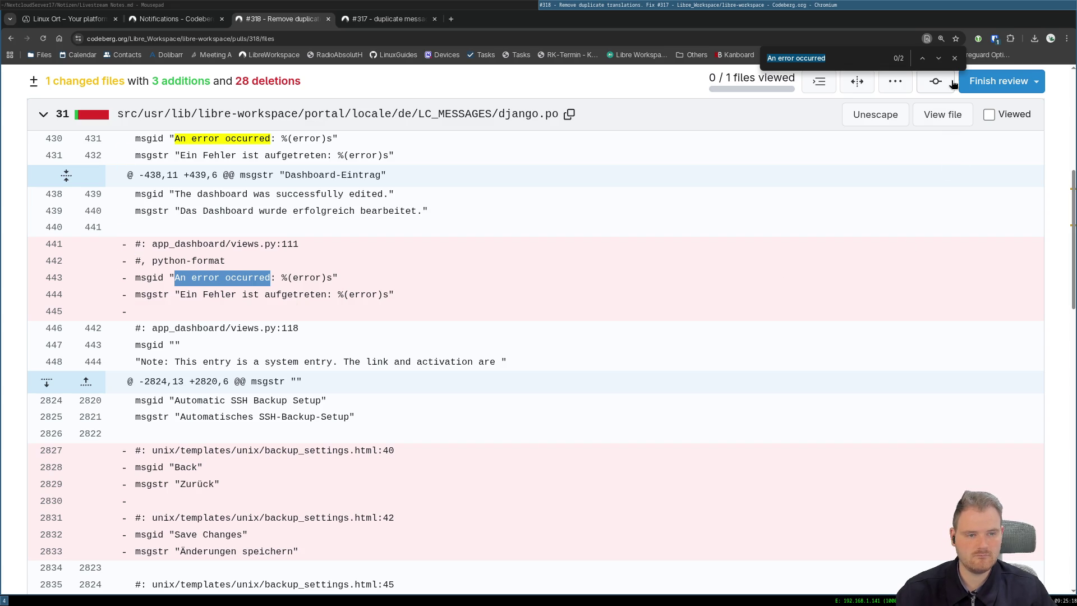
click(939, 59)
click(939, 58)
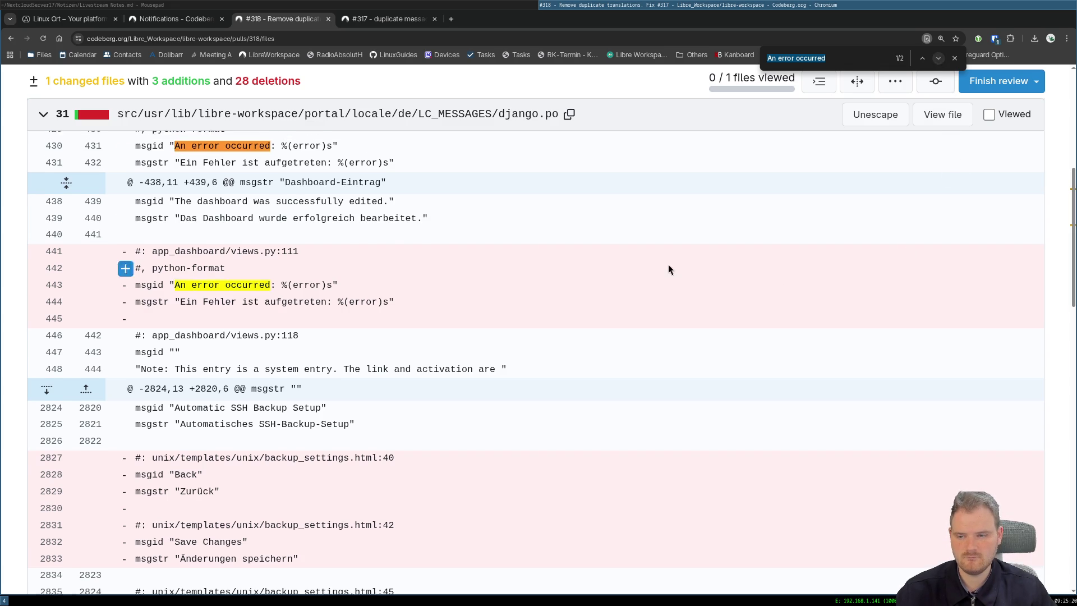
scroll(666, 269, up, 3)
scroll(238, 277, down, 5)
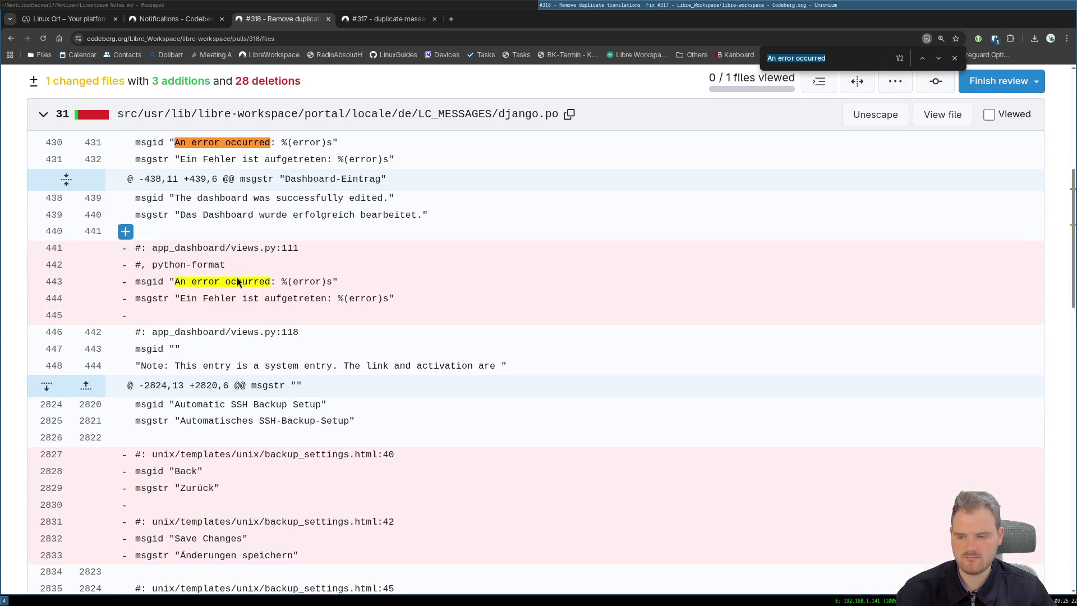
scroll(238, 281, up, 7)
scroll(236, 284, down, 2)
scroll(235, 285, down, 4)
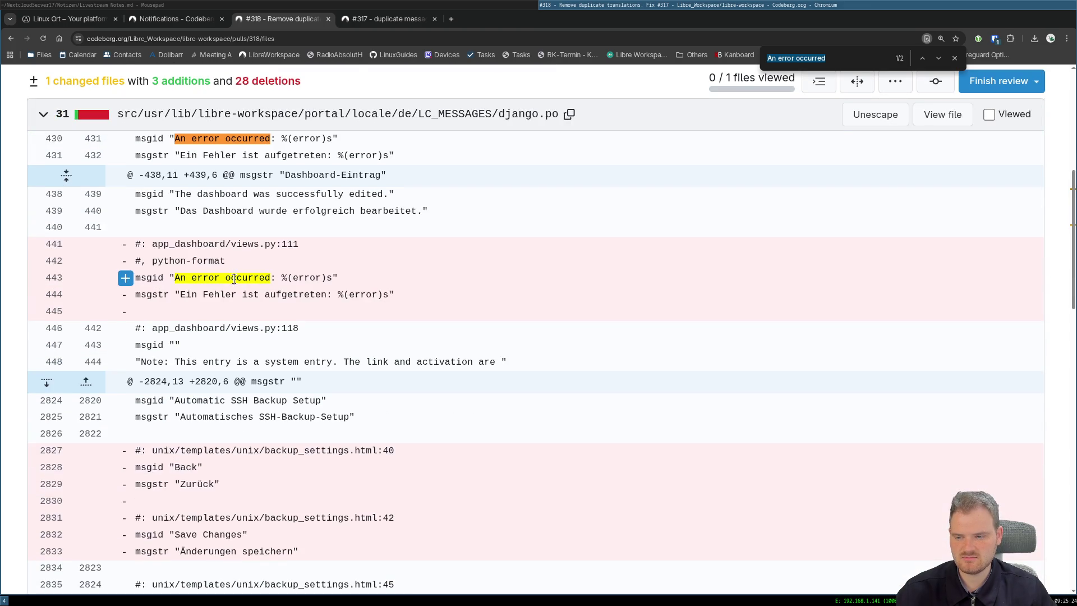
scroll(236, 283, up, 6)
scroll(235, 281, down, 6)
scroll(234, 279, down, 5)
scroll(233, 280, down, 3)
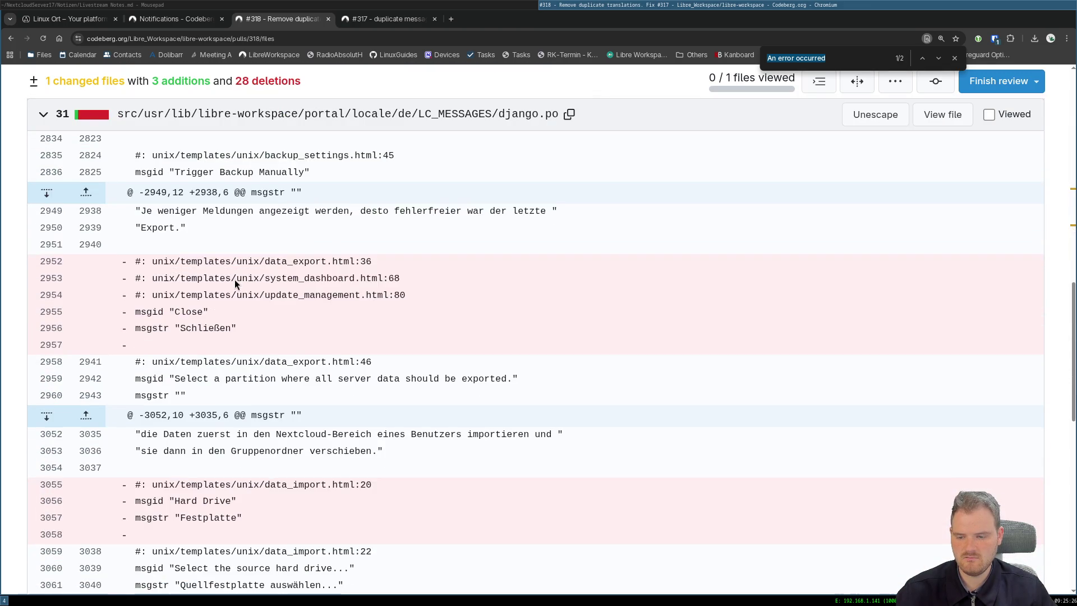
scroll(234, 280, down, 4)
scroll(234, 279, down, 2)
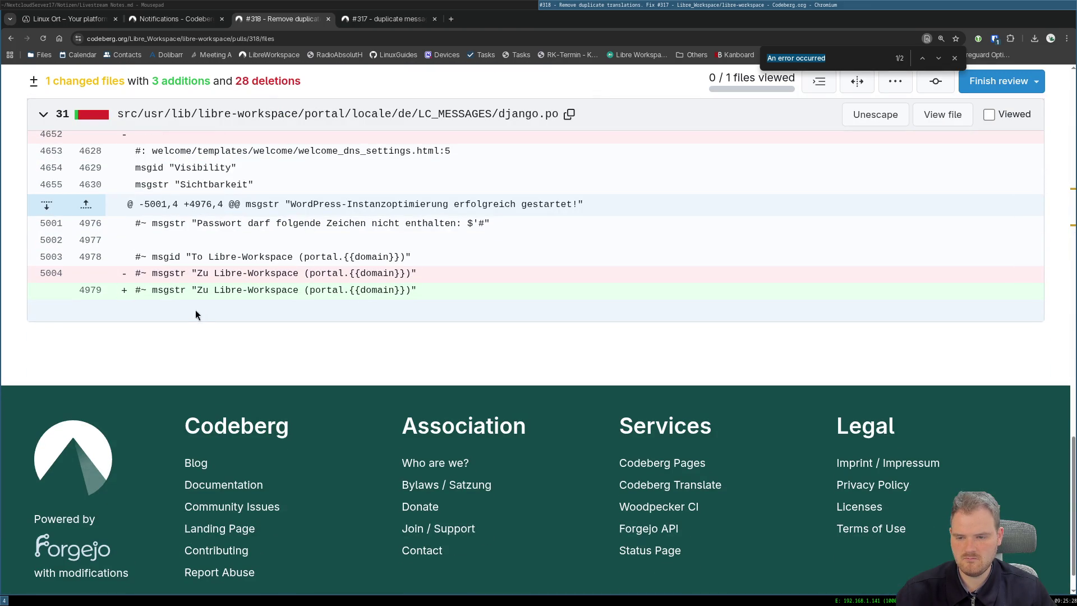
scroll(341, 354, up, 2)
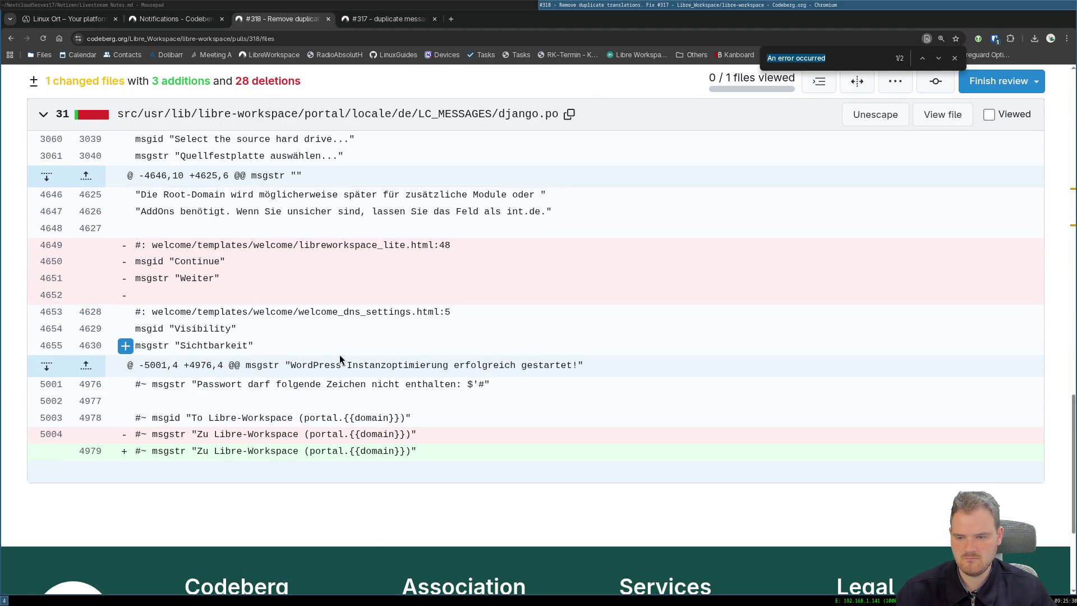
scroll(339, 354, up, 3)
scroll(340, 360, up, 3)
scroll(339, 359, up, 3)
scroll(339, 360, up, 3)
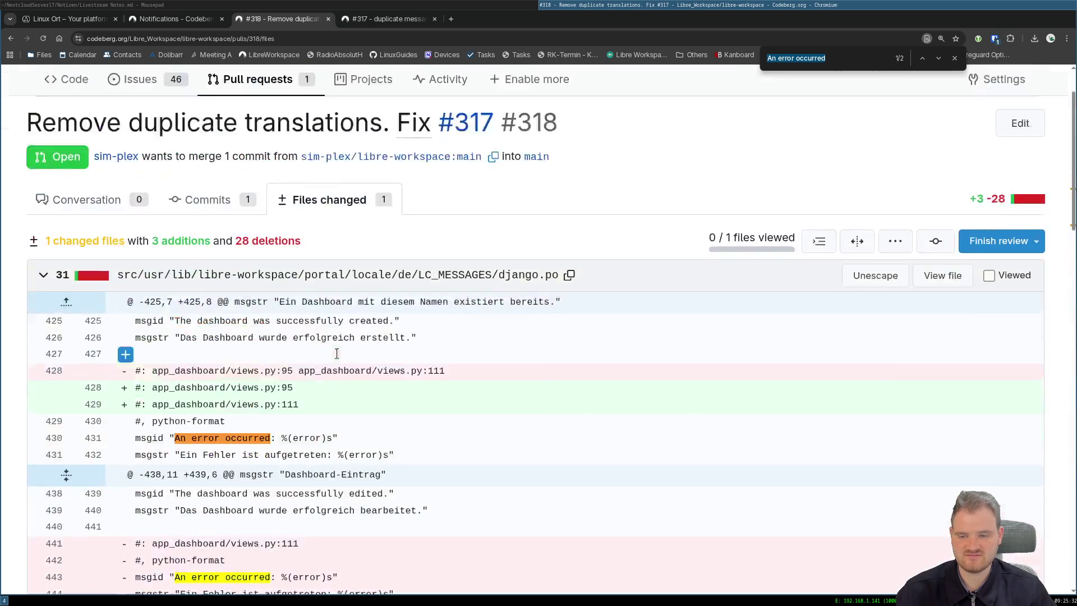
scroll(265, 276, up, 2)
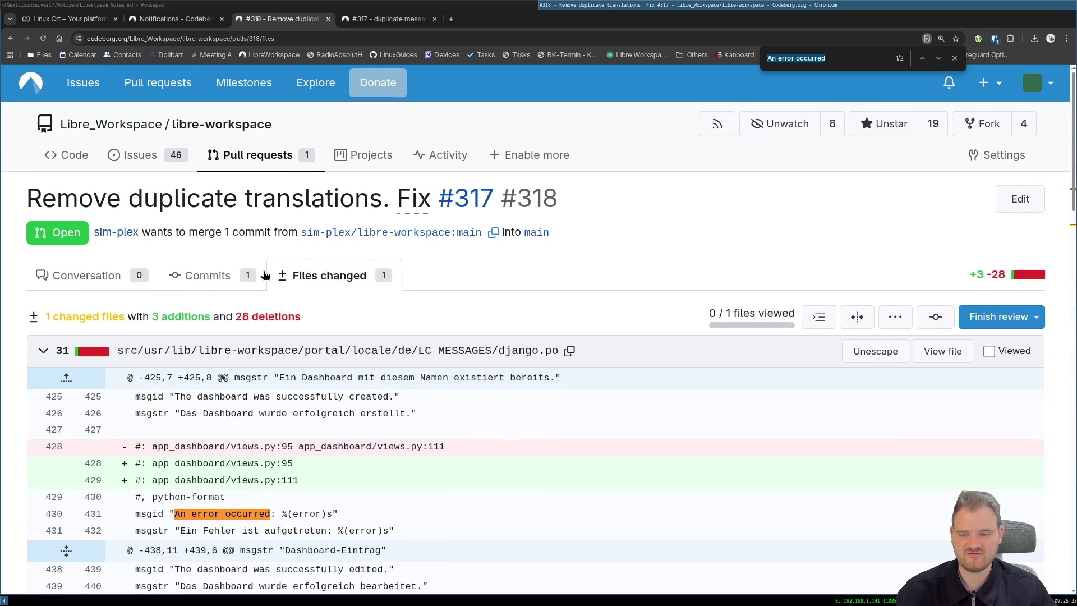
click(256, 162)
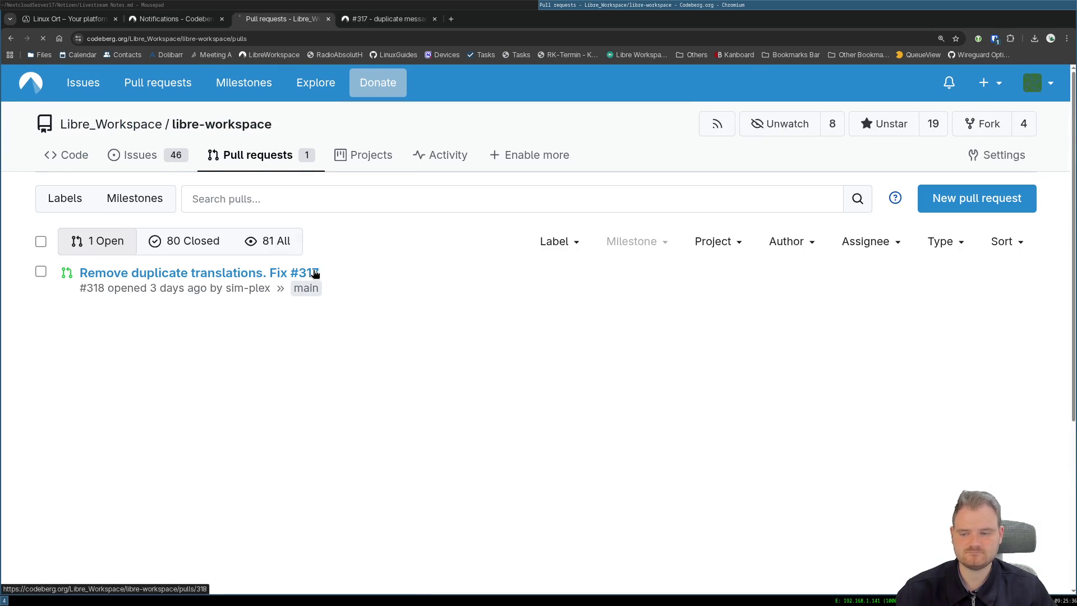
click(314, 273)
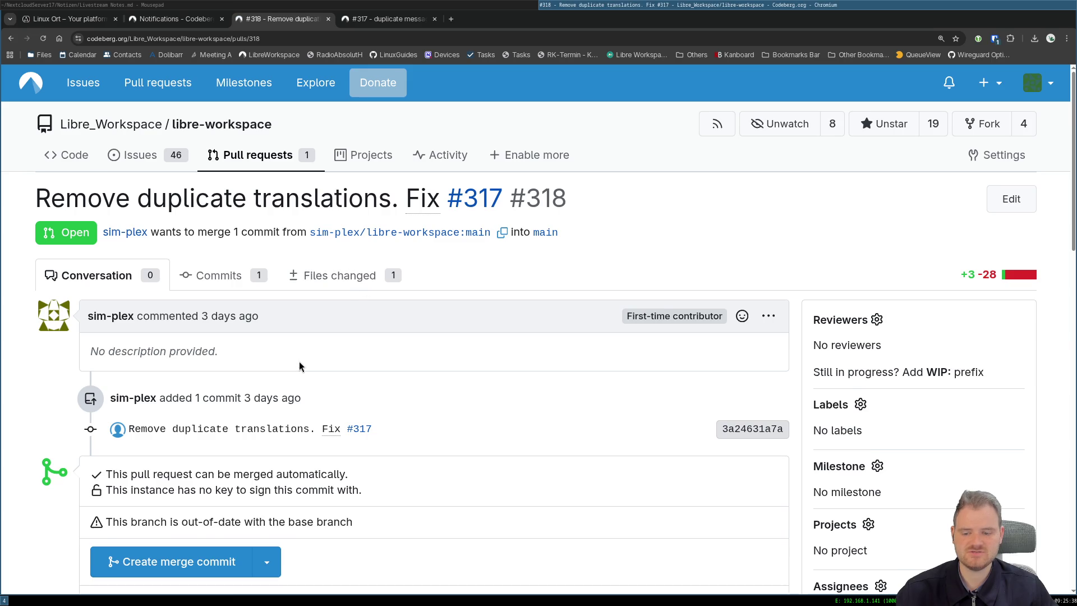
scroll(300, 365, down, 3)
Create the merge commit for pull request #318 and start a comment on it.
click(195, 301)
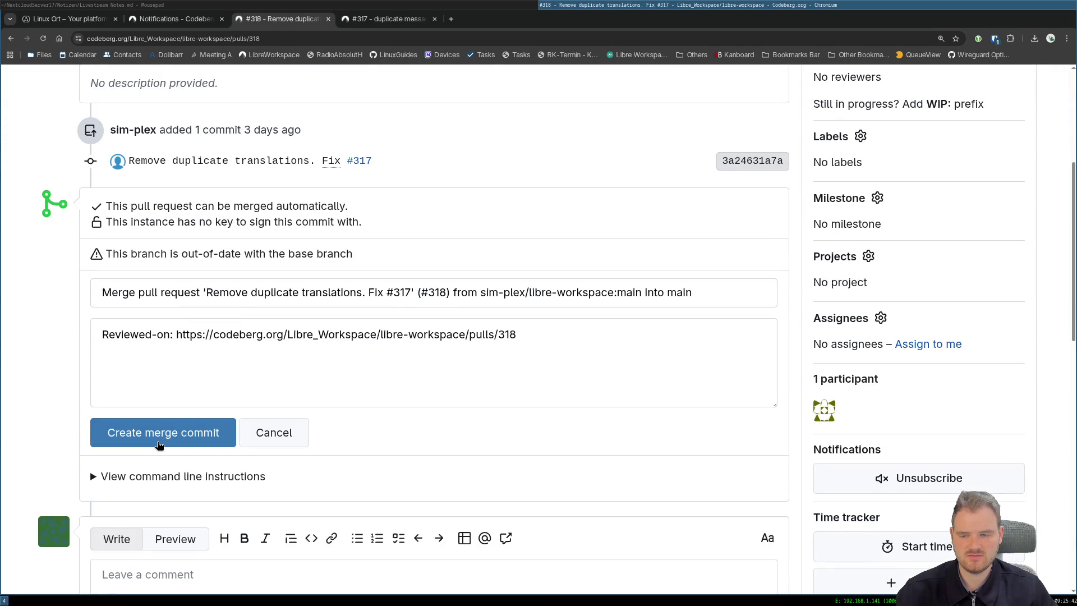
scroll(158, 446, up, 3)
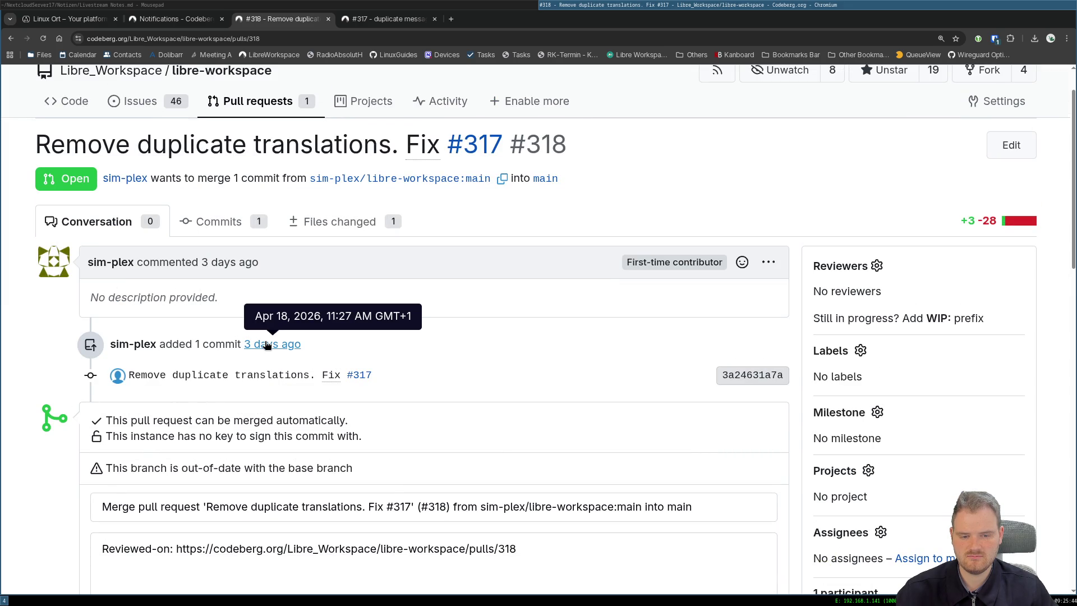
scroll(265, 343, down, 3)
scroll(237, 352, up, 4)
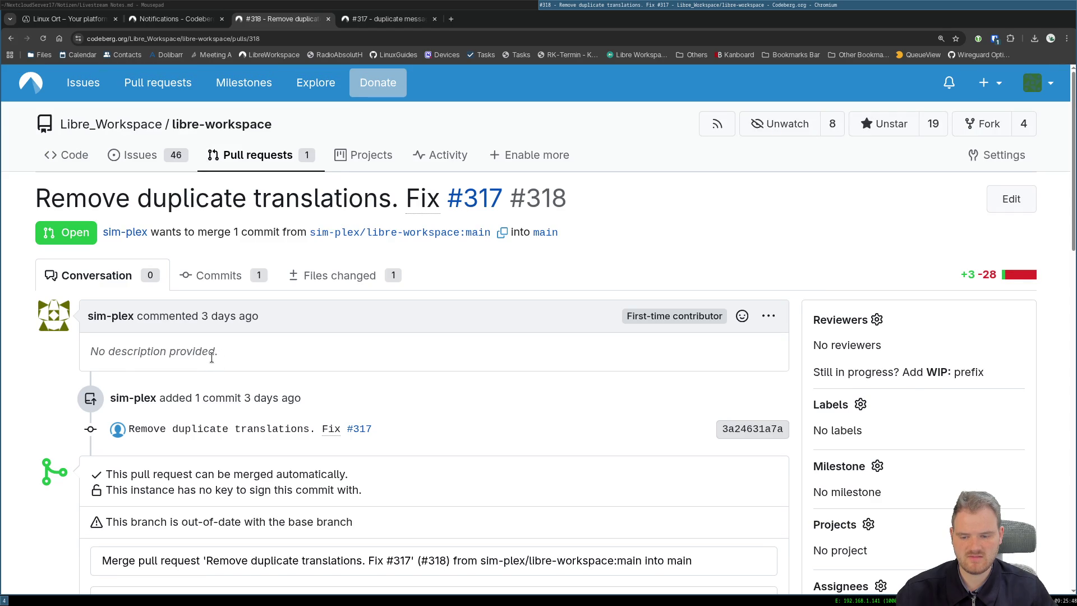
scroll(204, 367, down, 4)
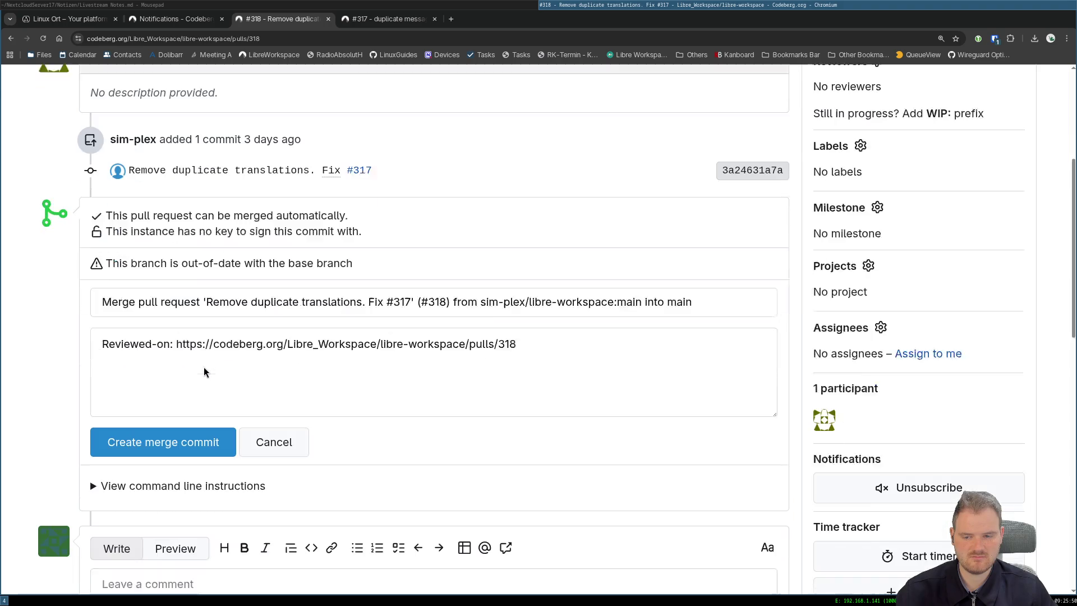
click(180, 432)
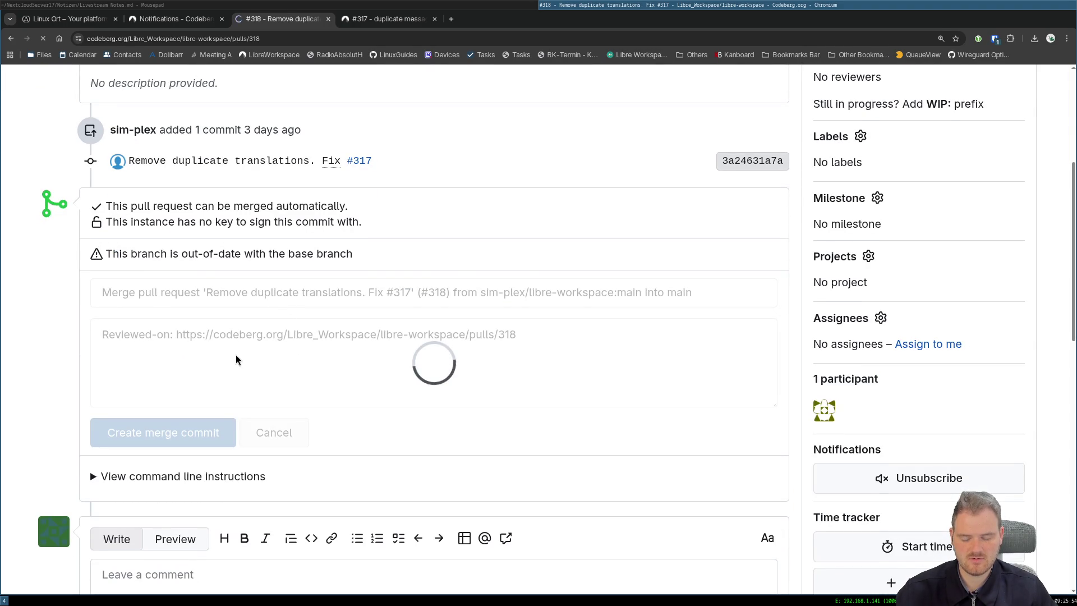
scroll(236, 361, down, 3)
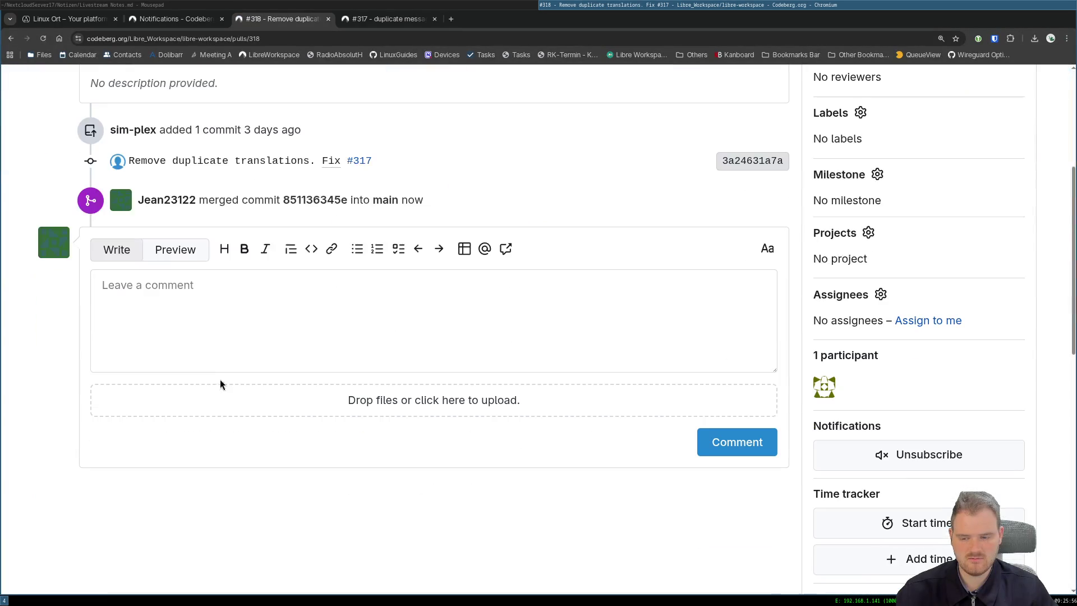
click(209, 326)
scroll(253, 323, up, 3)
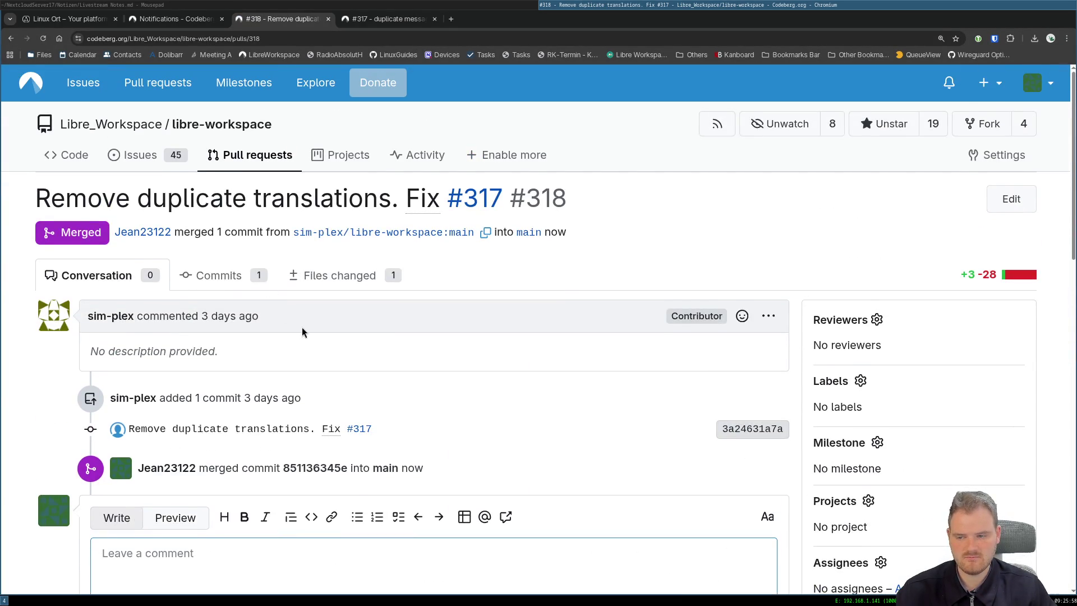
scroll(302, 327, down, 3)
text(Thanks fo)
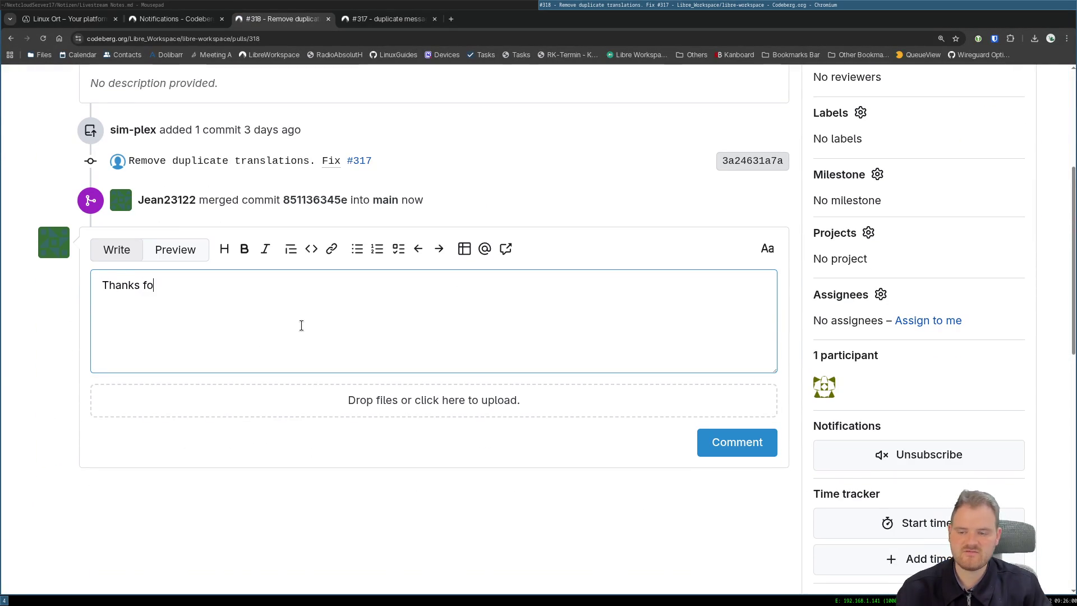
text(r zour)
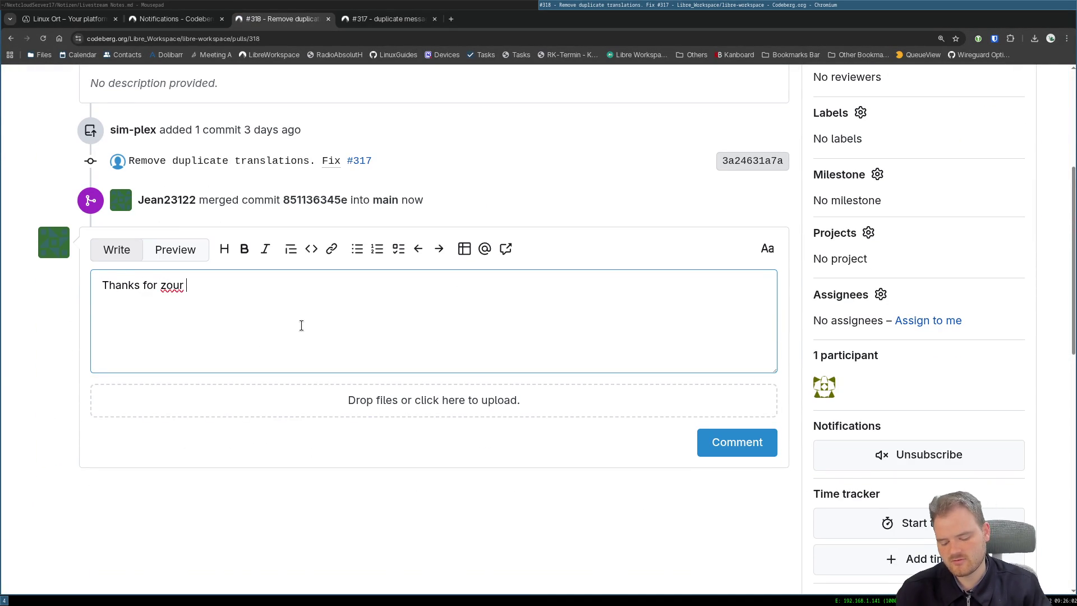
text( contribution :))
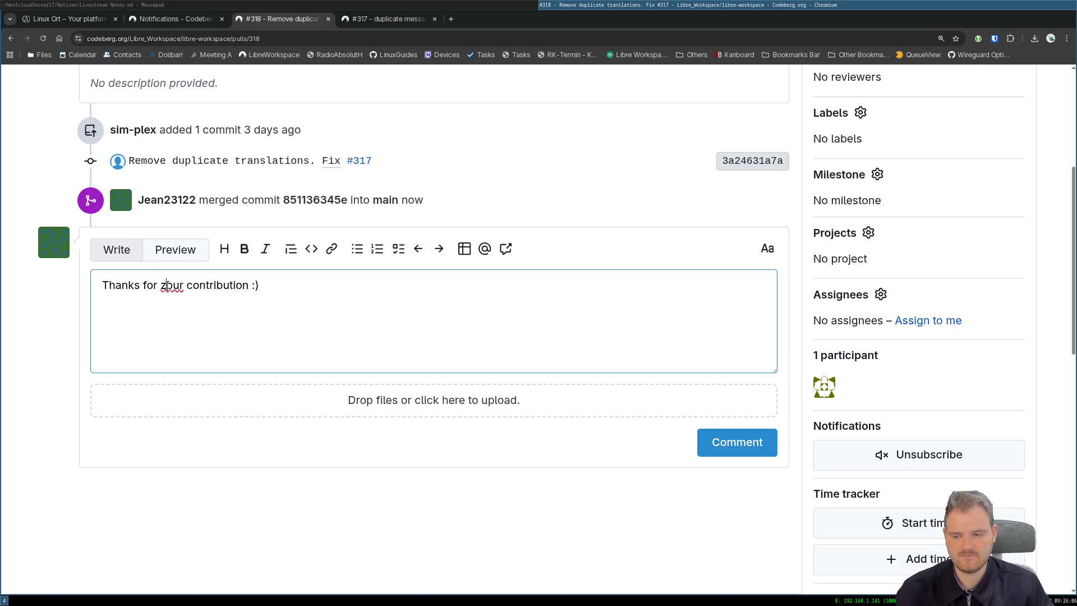
Correct 'zour' to 'your' and post the comment 'Thanks for your contribution :)'.
click(166, 286)
key(BackSpace)
text(y)
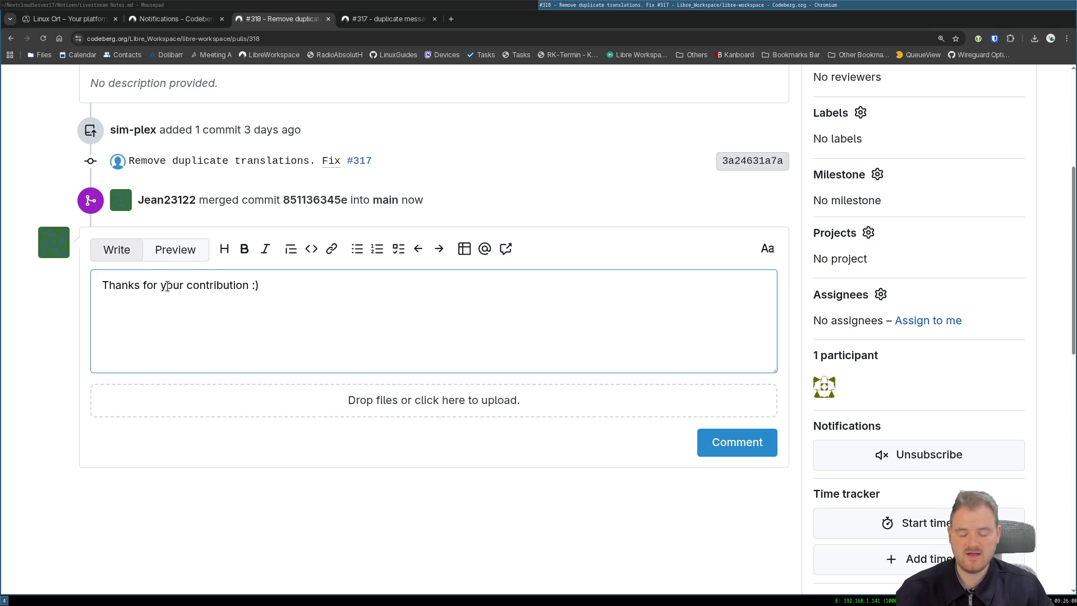
drag(247, 290, 94, 256)
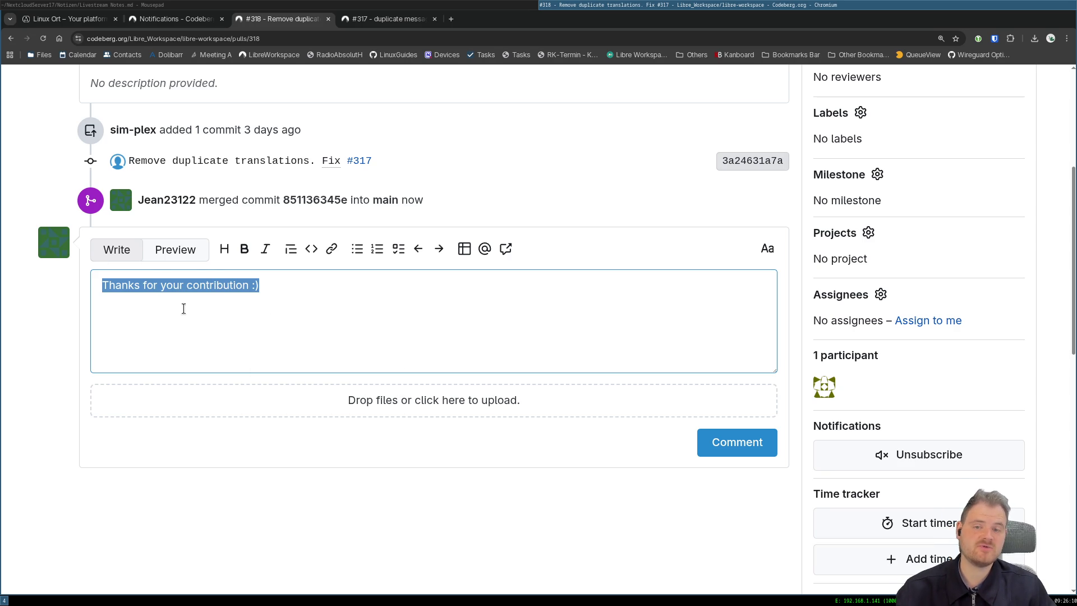
key(Right)
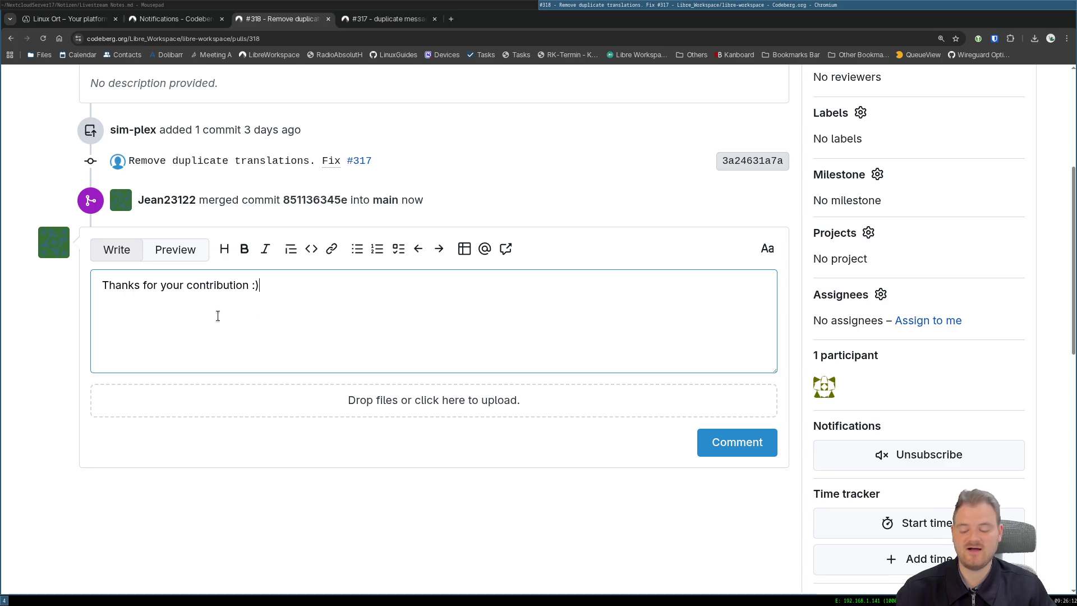
click(538, 365)
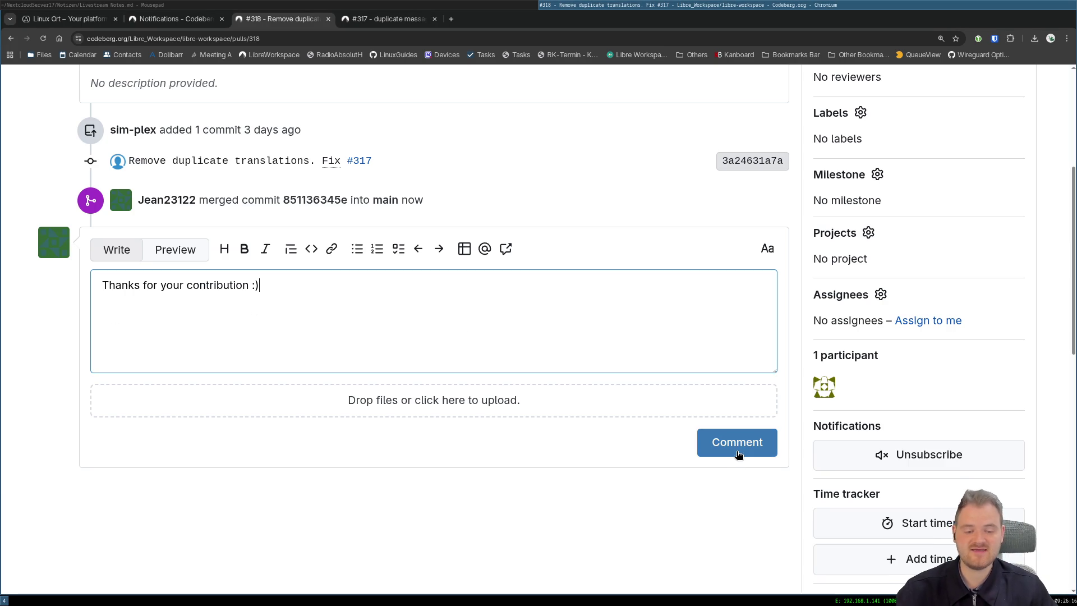
click(738, 452)
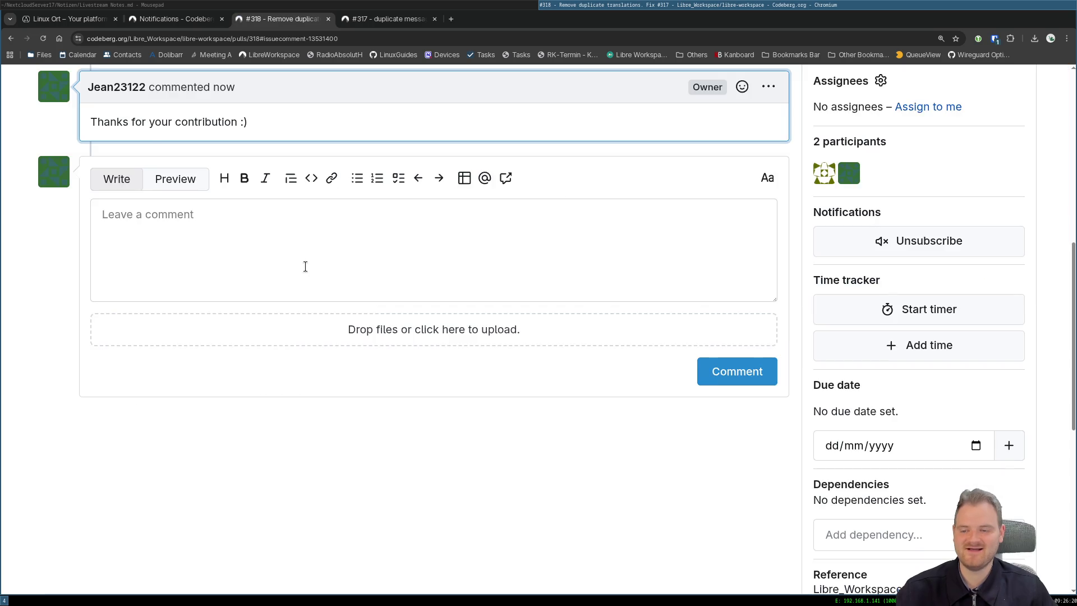
scroll(306, 264, up, 3)
scroll(253, 210, up, 3)
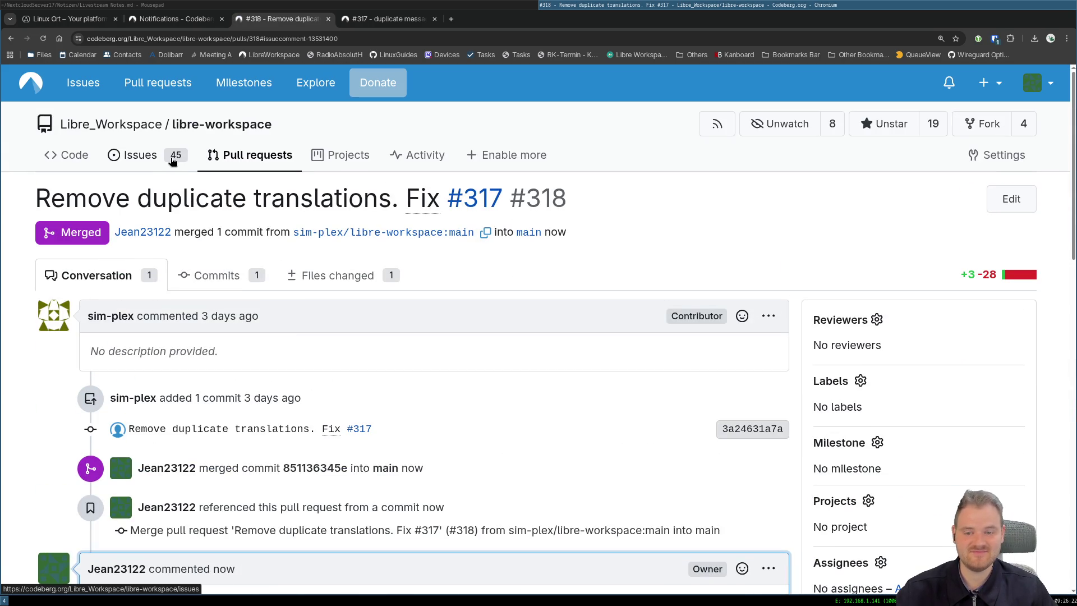
Review closed issue #317 via the read notifications, then go to the repository's code overview.
click(129, 158)
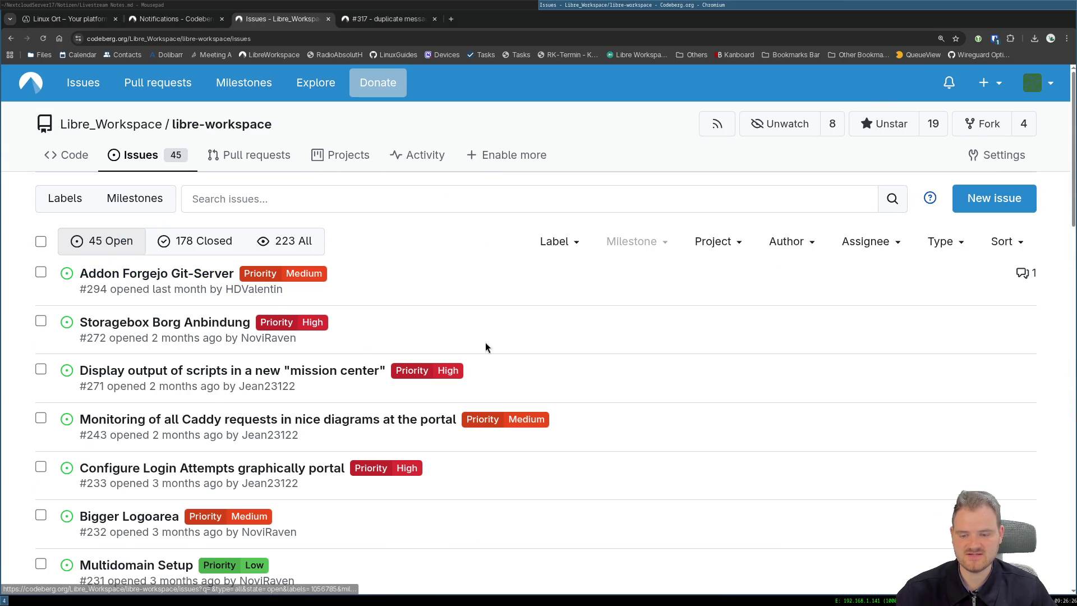
click(949, 82)
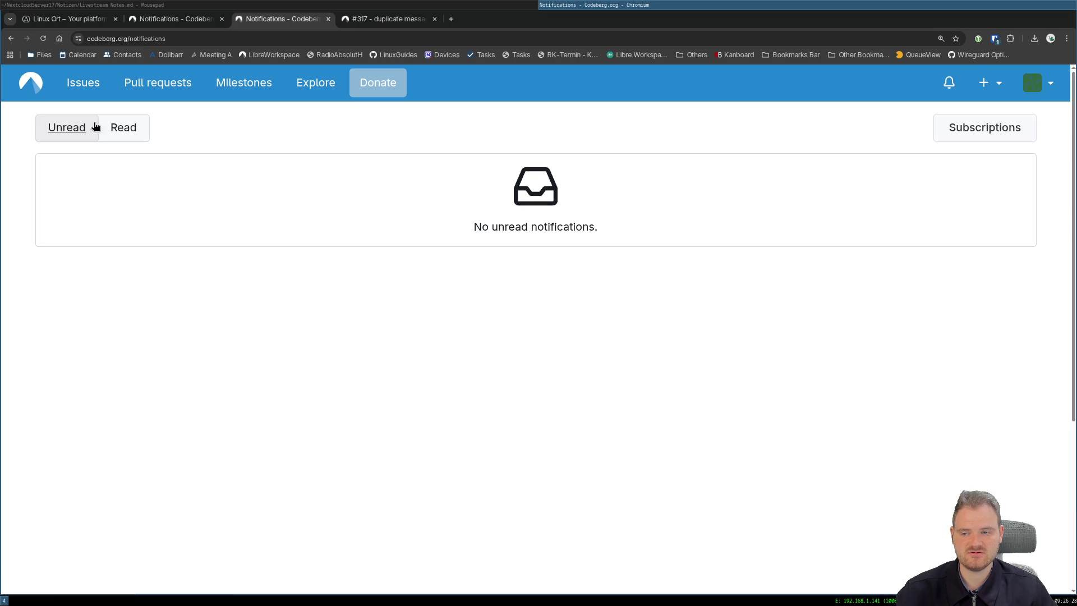
click(123, 127)
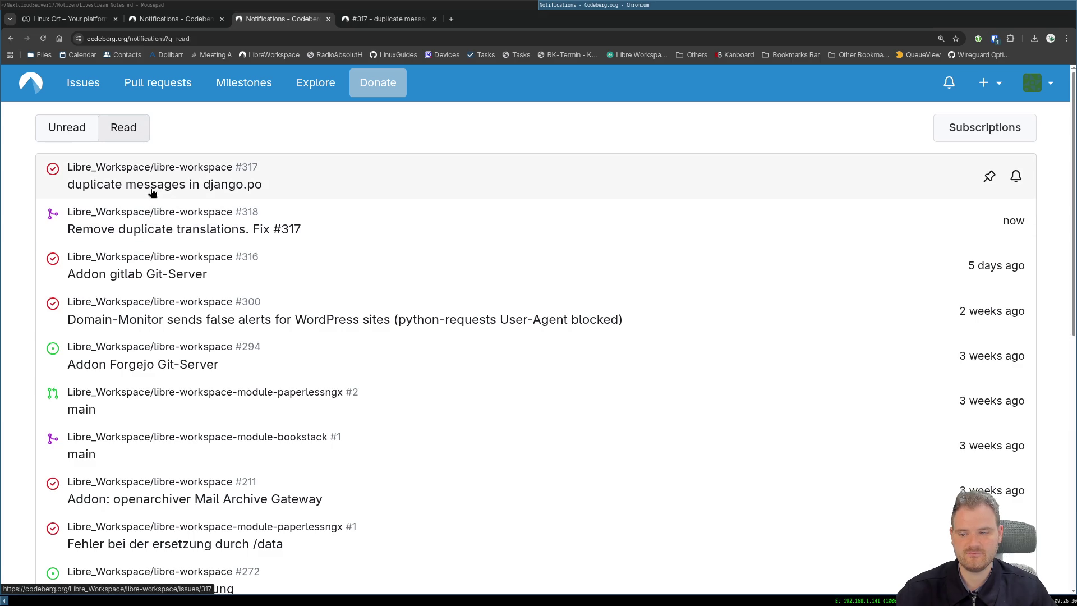
click(148, 190)
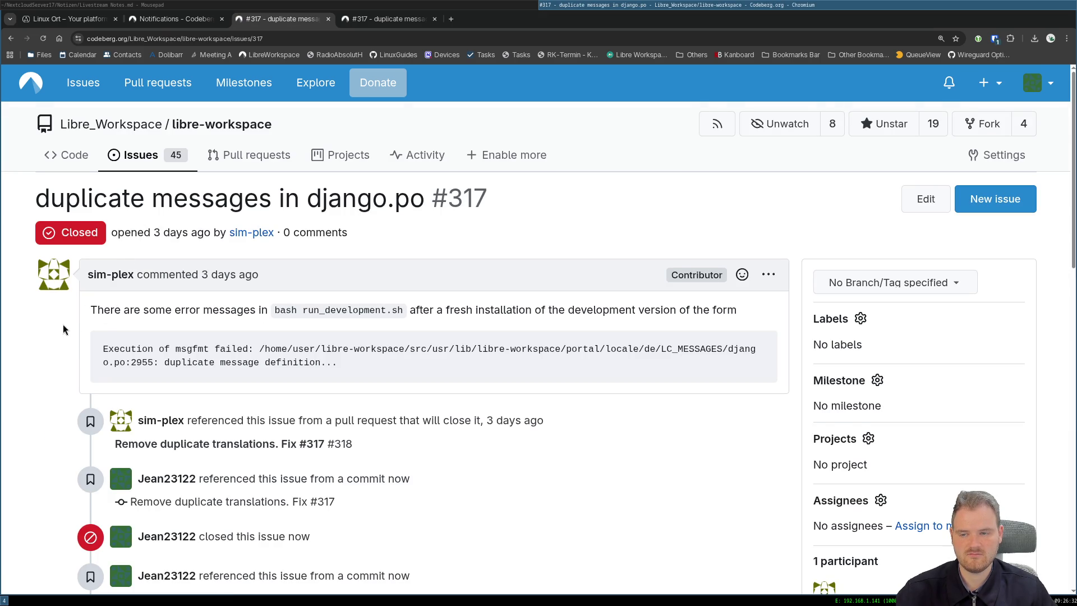
scroll(64, 329, down, 5)
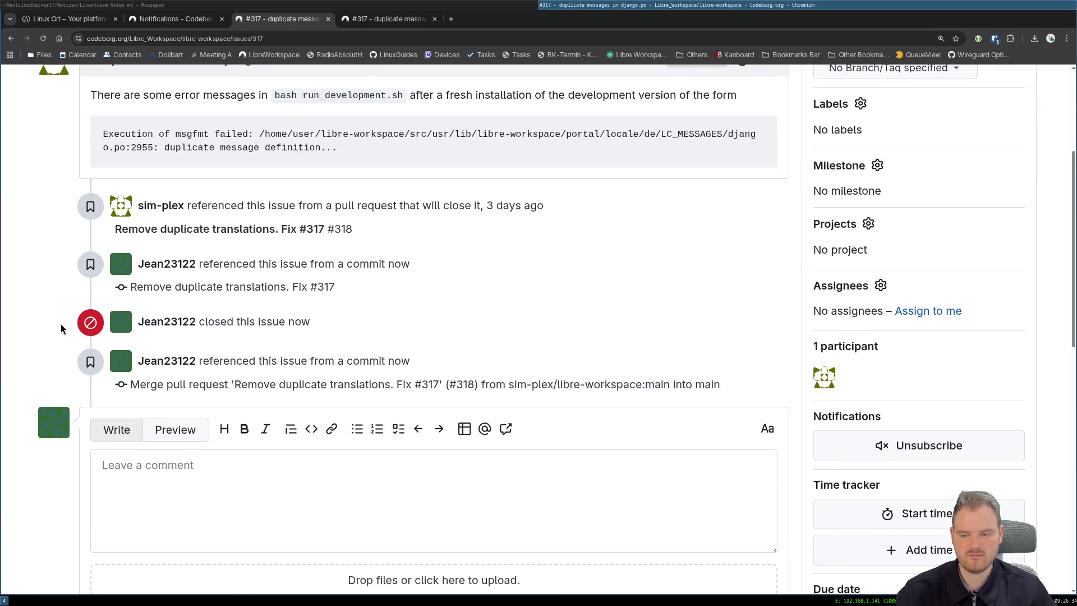
scroll(61, 330, up, 4)
scroll(60, 329, up, 1)
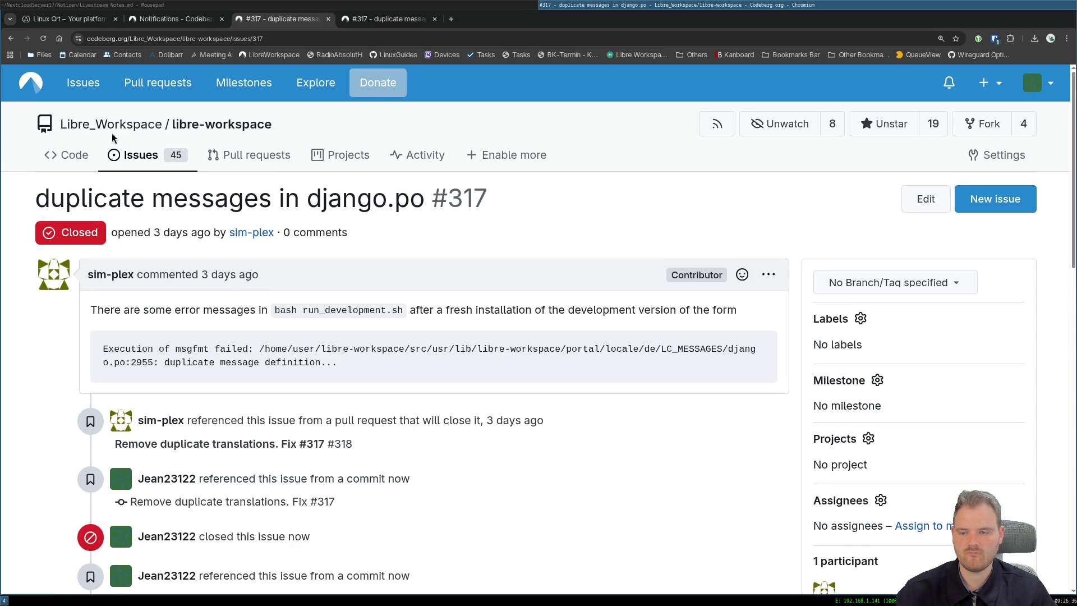
click(62, 154)
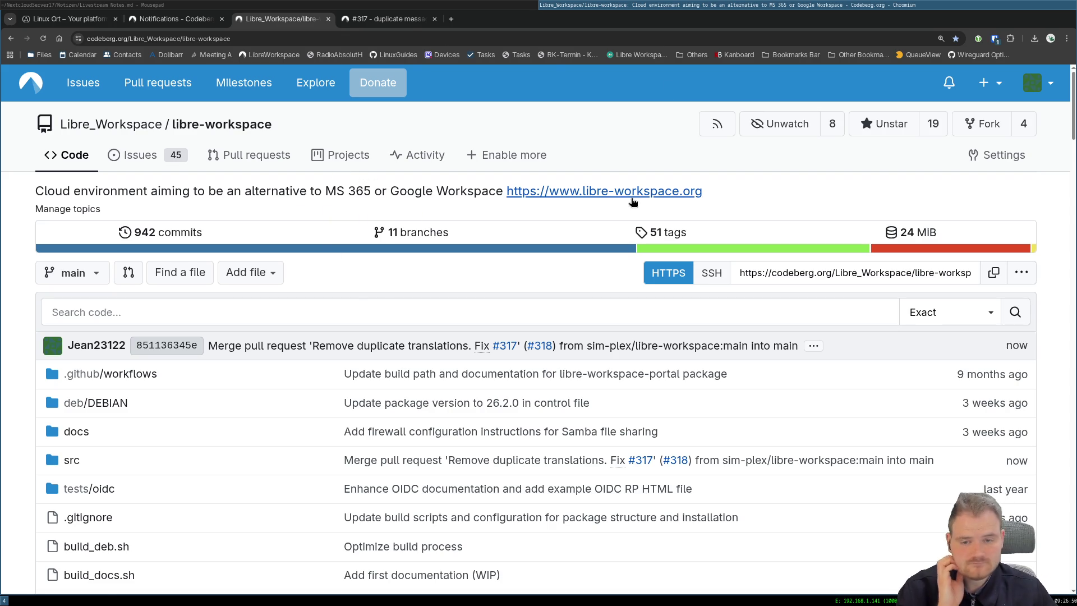
Tick the Git Work checkbox in the livestream notes, save, and return to the Codeberg page.
key(alt+Tab)
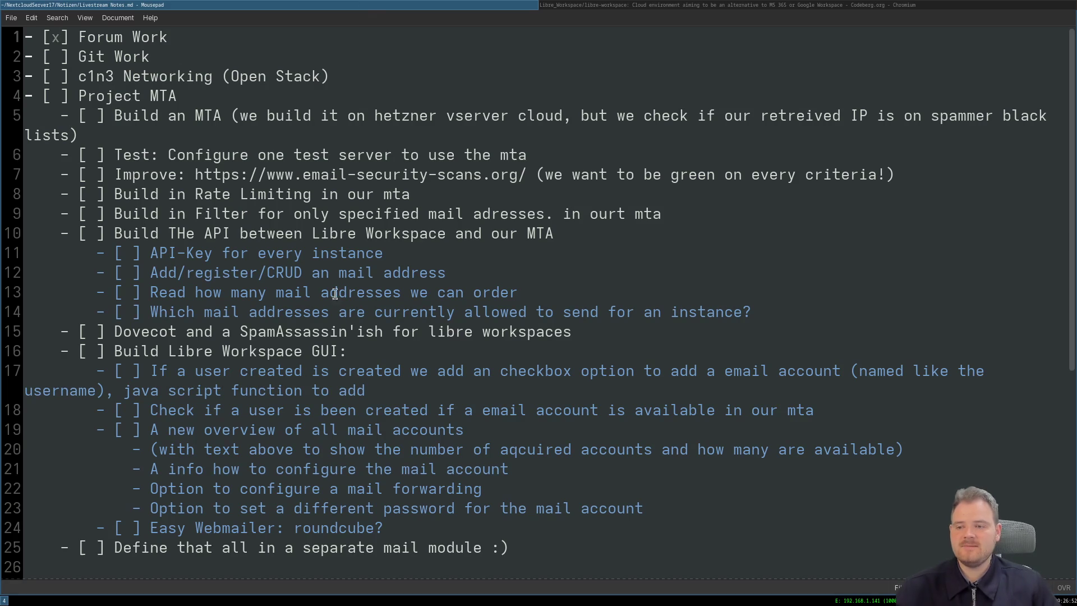
key(alt+Tab)
key(alt+Tab)
key(Down)
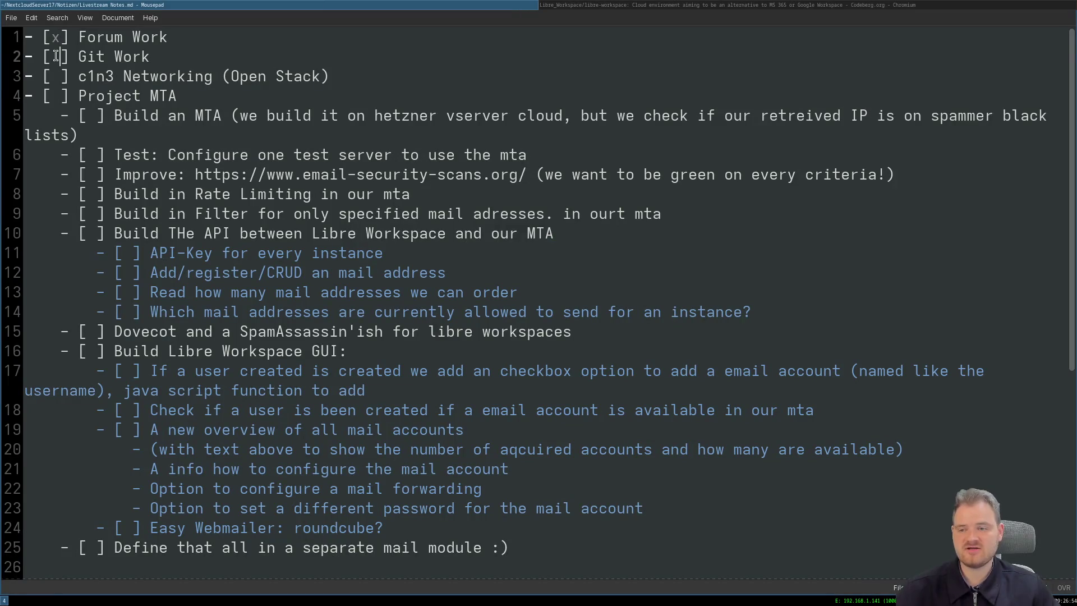
key(BackSpace)
text(x)
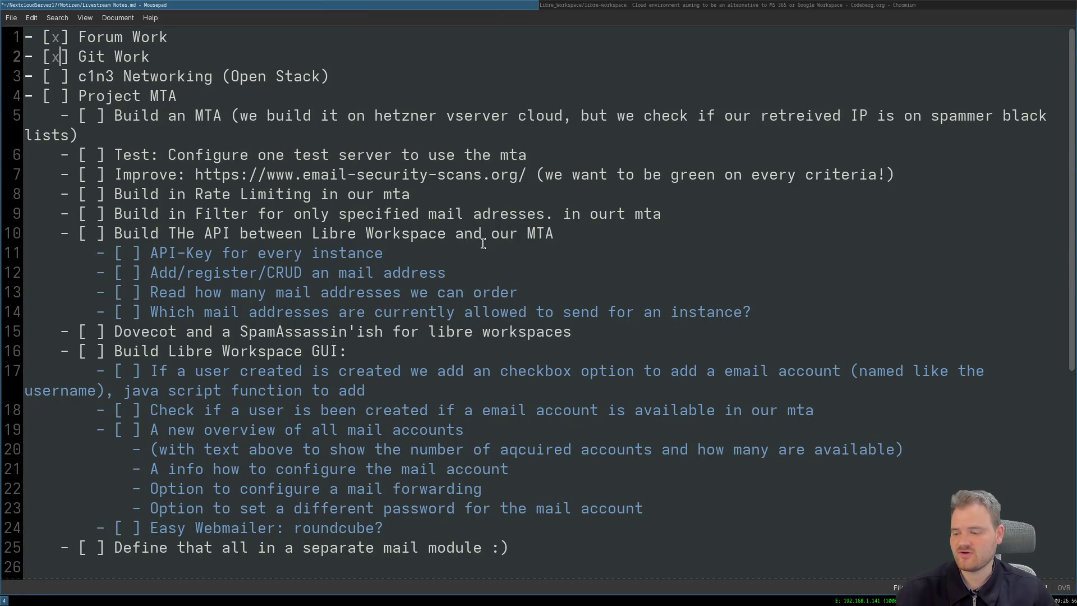
key(ctrl+s)
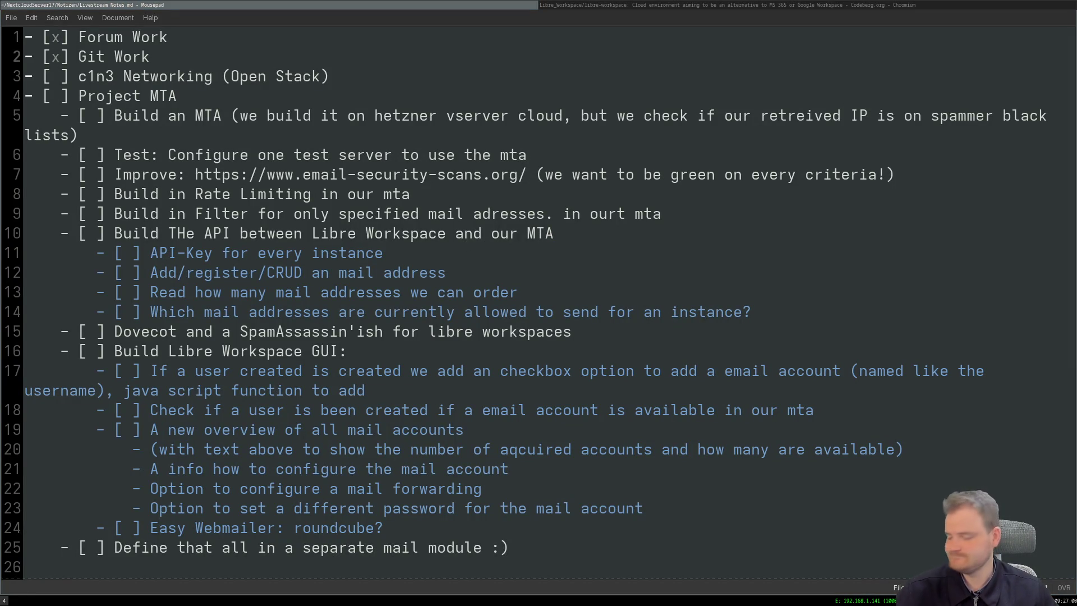
key(alt+Tab)
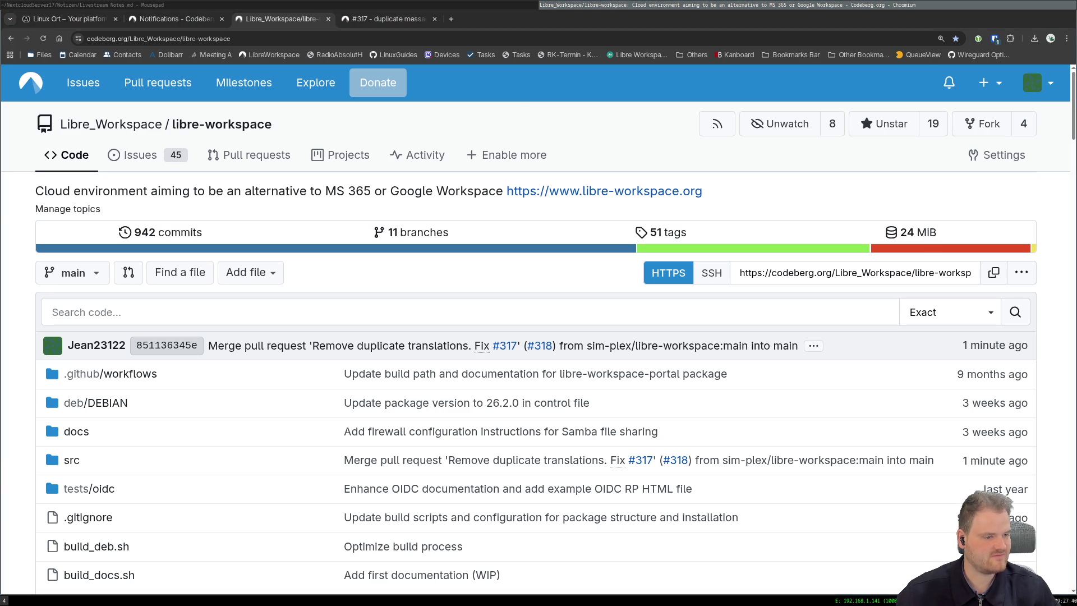
Switch to the OpenStackNetworking Gemini chat and expand the earlier prompt's full ip output.
key(alt+Tab)
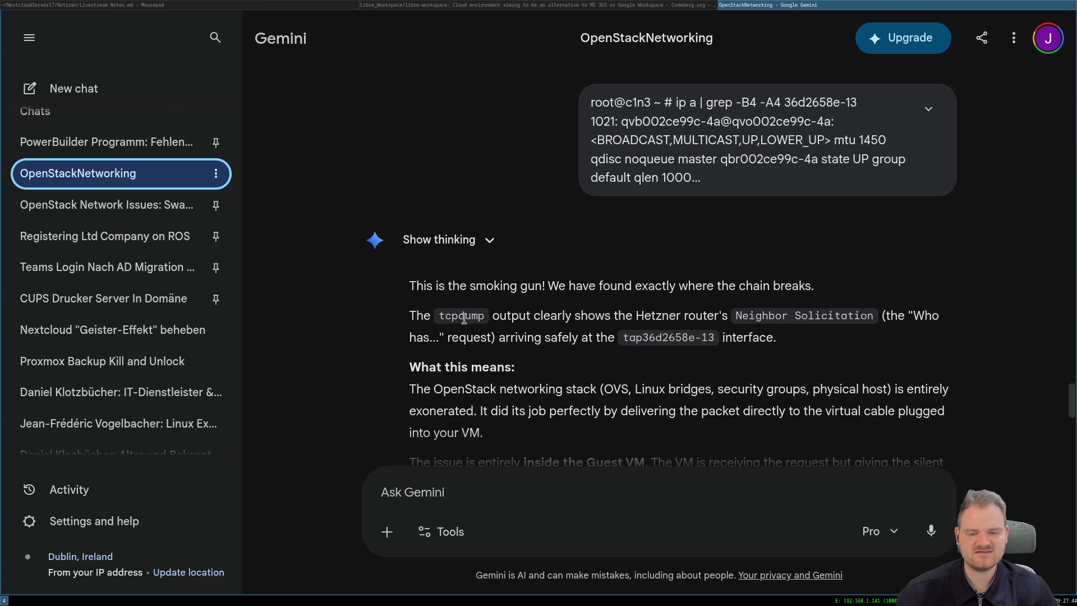
click(928, 108)
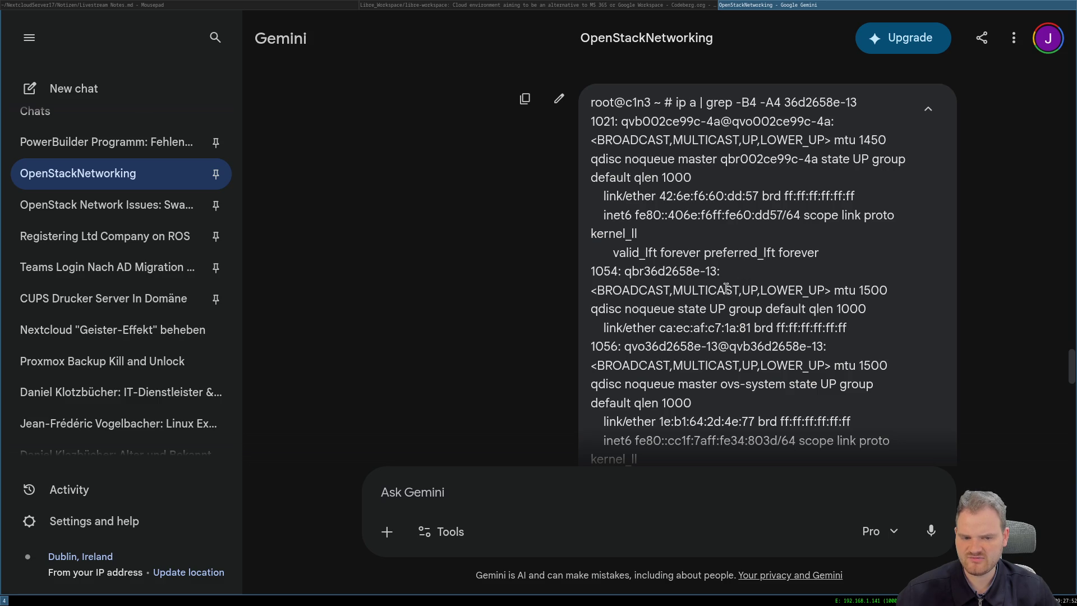
scroll(721, 291, down, 1)
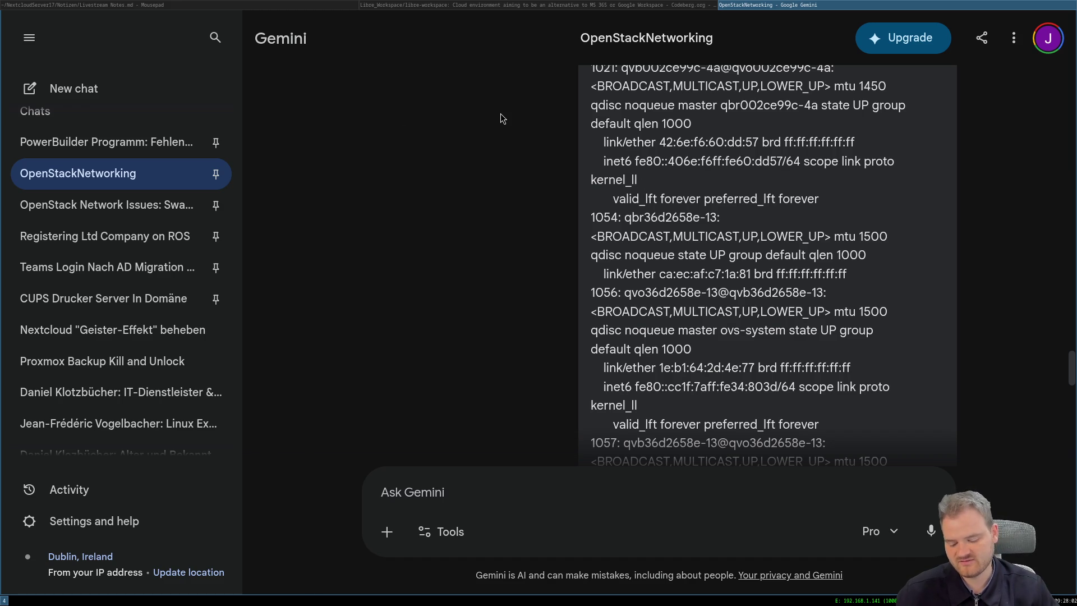
Arrange a fresh terminal window on the first workspace and bring it to the front.
key(super+2)
key(super+Return)
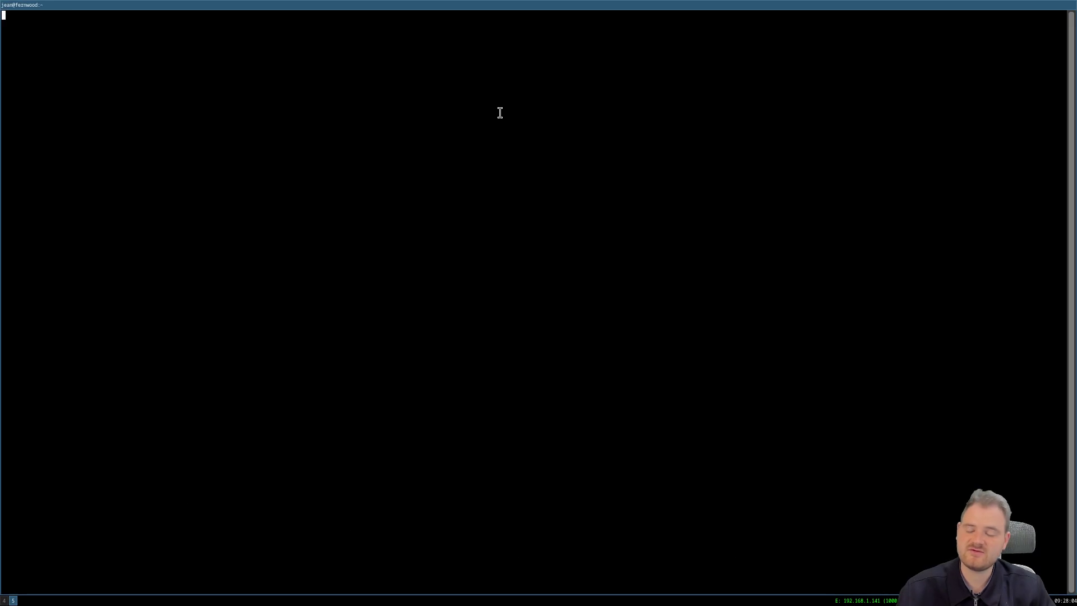
key(super+1)
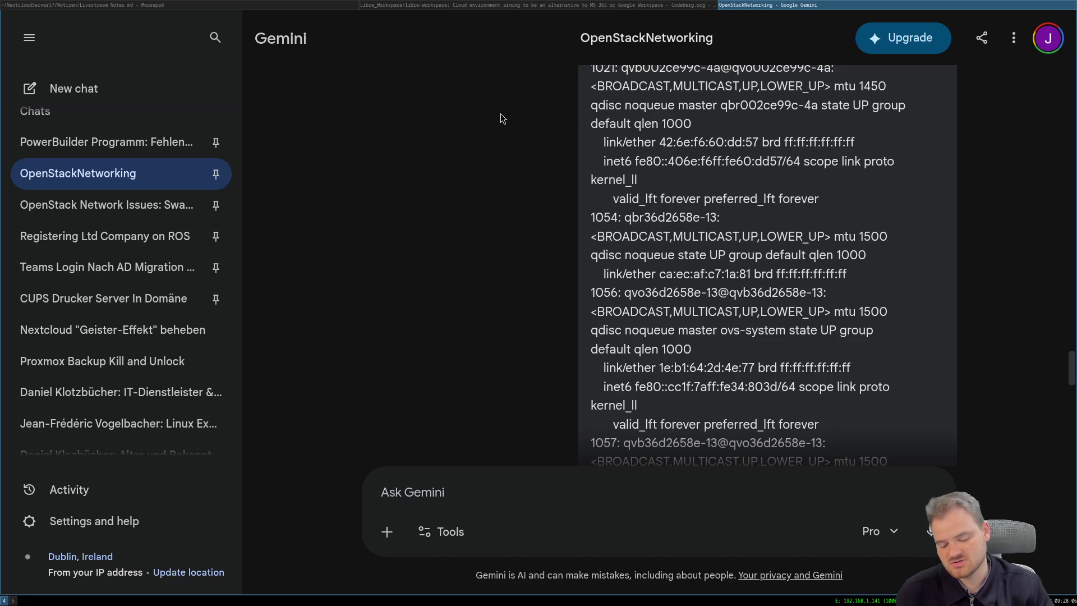
key(super+Left)
key(super+2)
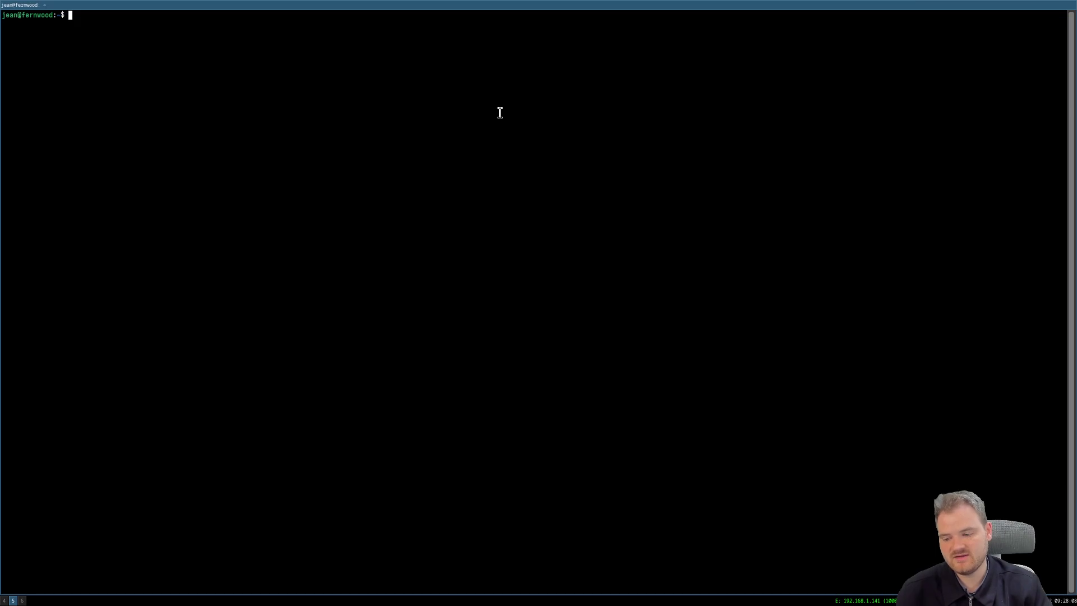
key(super+shift+1)
key(super+1)
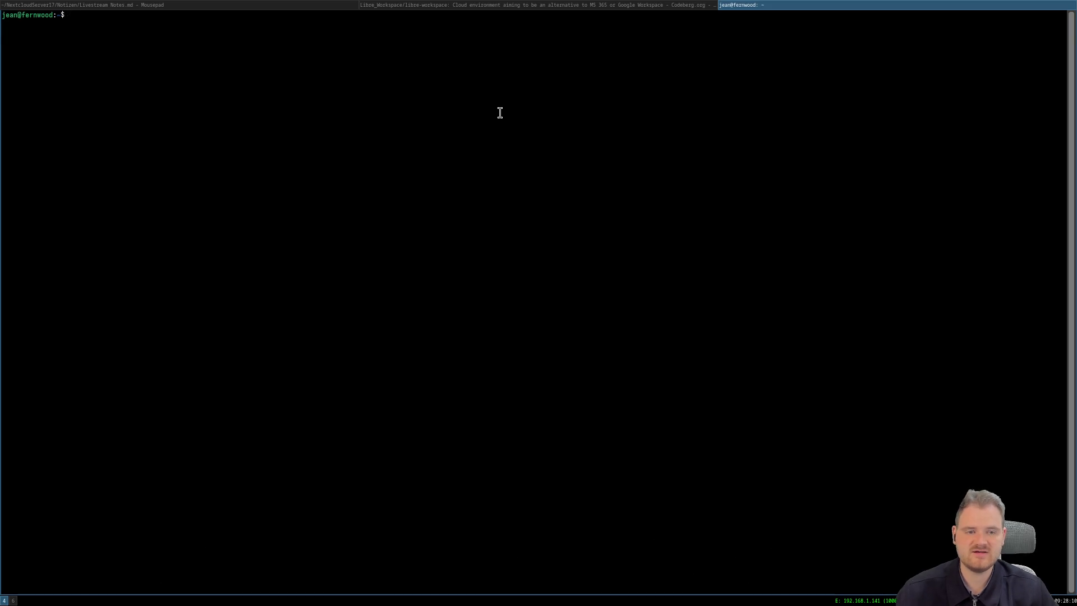
Log in to host c1n1 and activate the OpenStack environment from shell history.
key(ctrl+r)
text(cl)
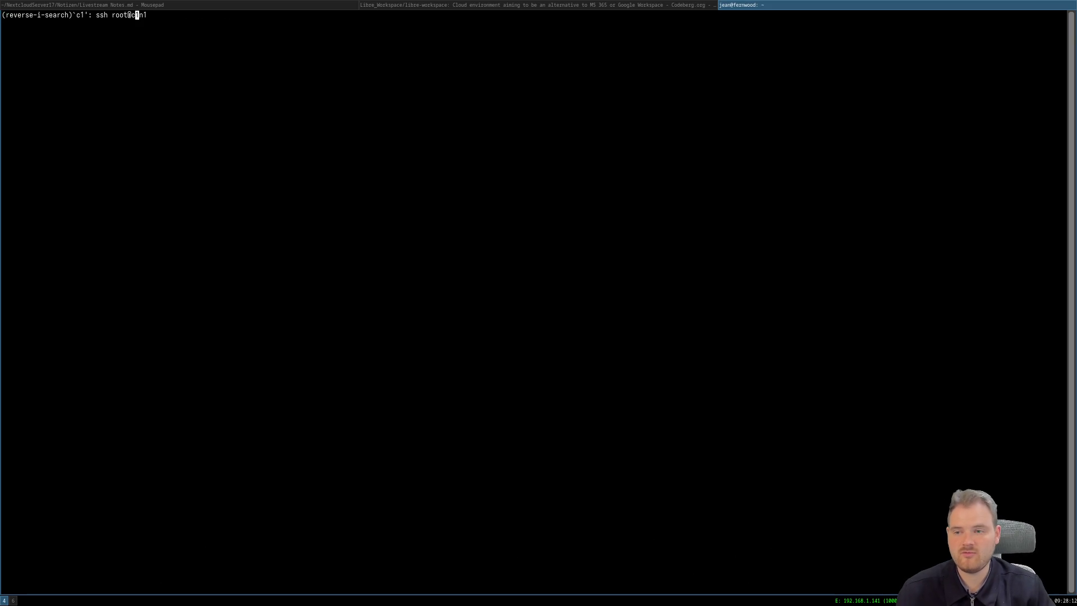
text(n3)
key(BackSpace)
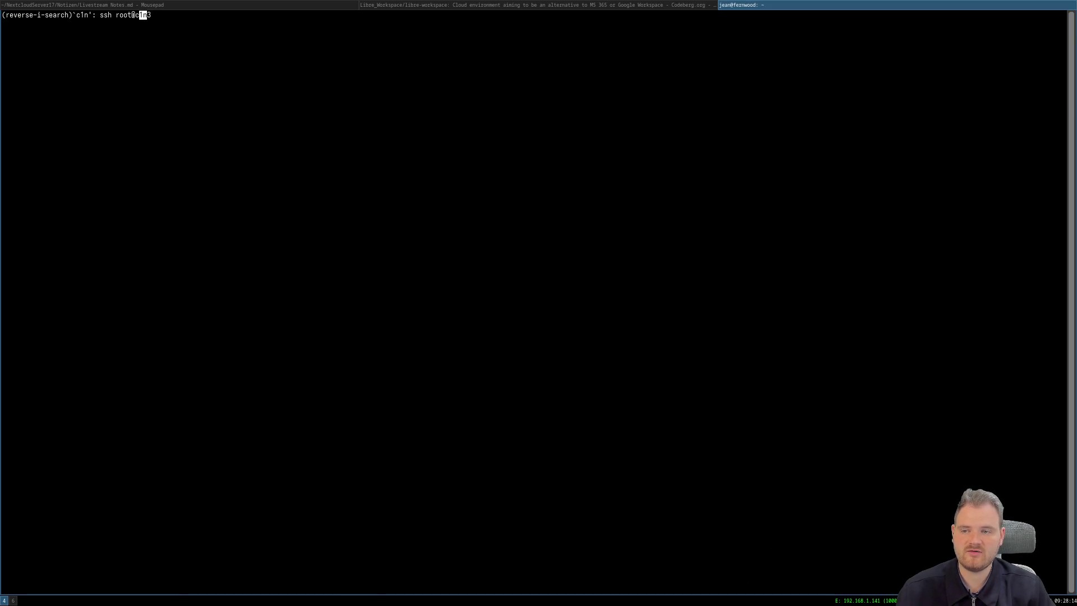
text(1)
key(Return)
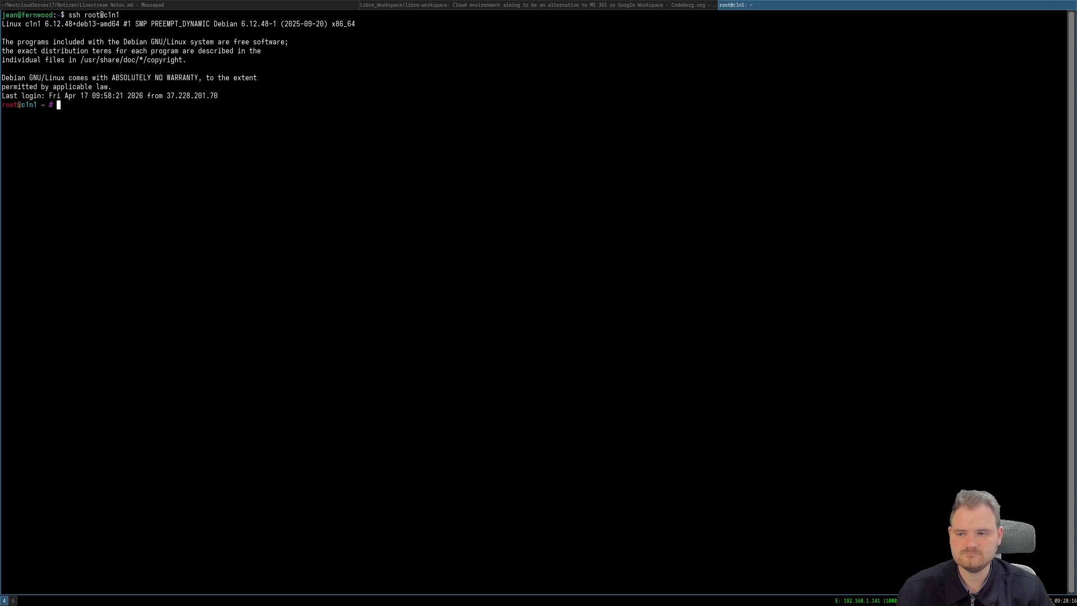
key(ctrl+r)
text(act)
key(Return)
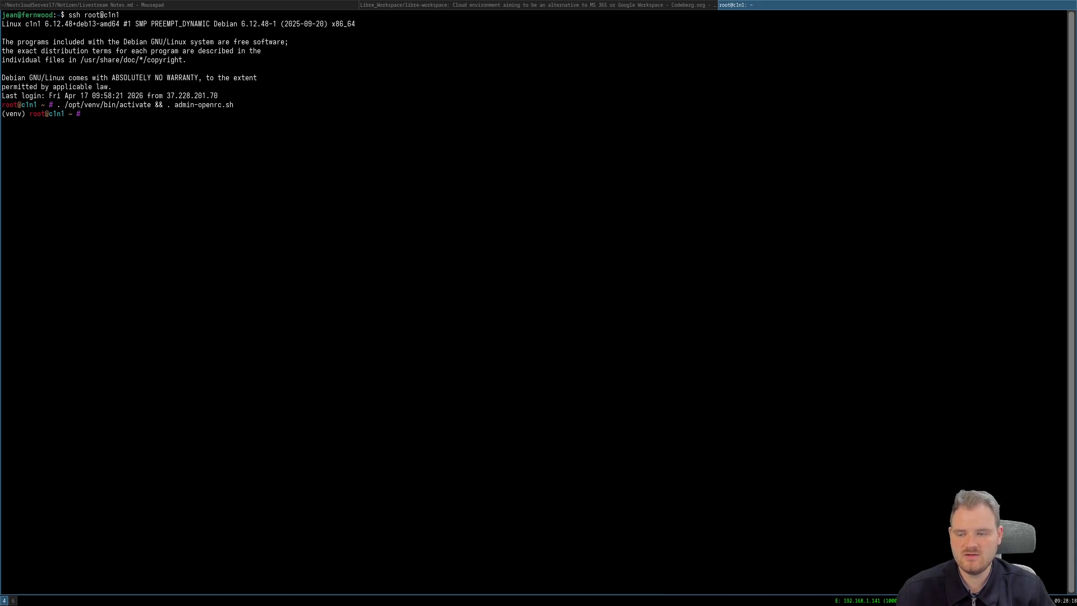
text(openstack s)
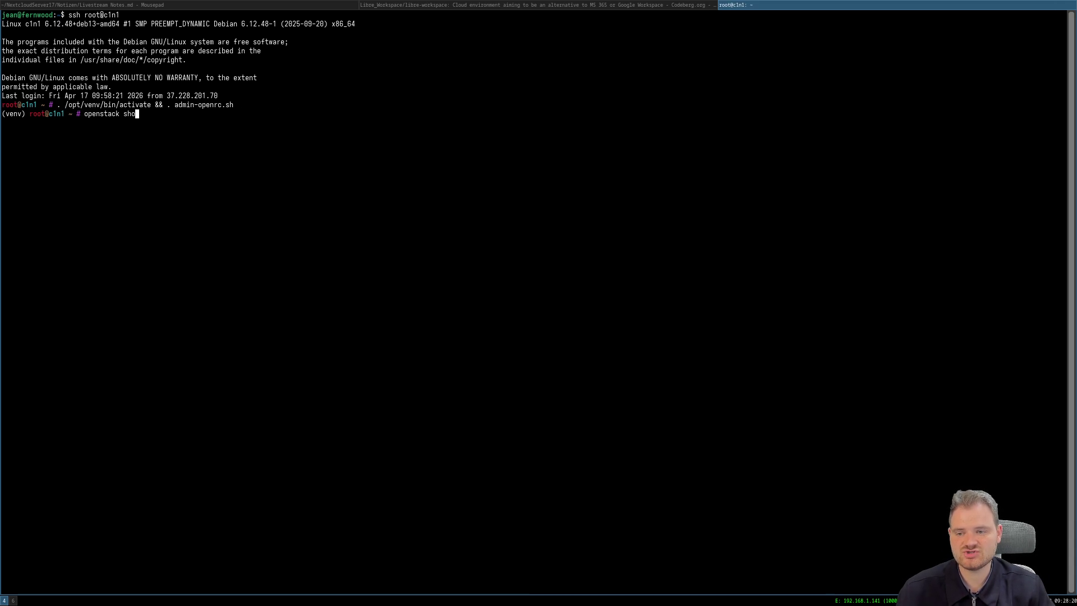
text(erver sho)
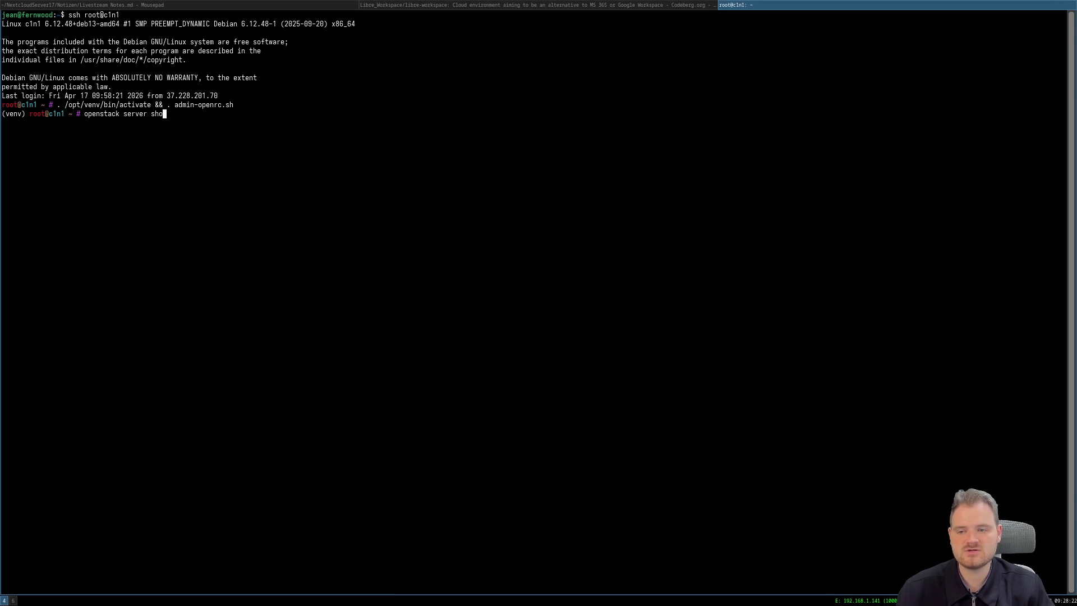
text(w ultan)
Show server ultan's details, pick out hypervisor hostname c1n3, and return to the Gemini chat.
key(Return)
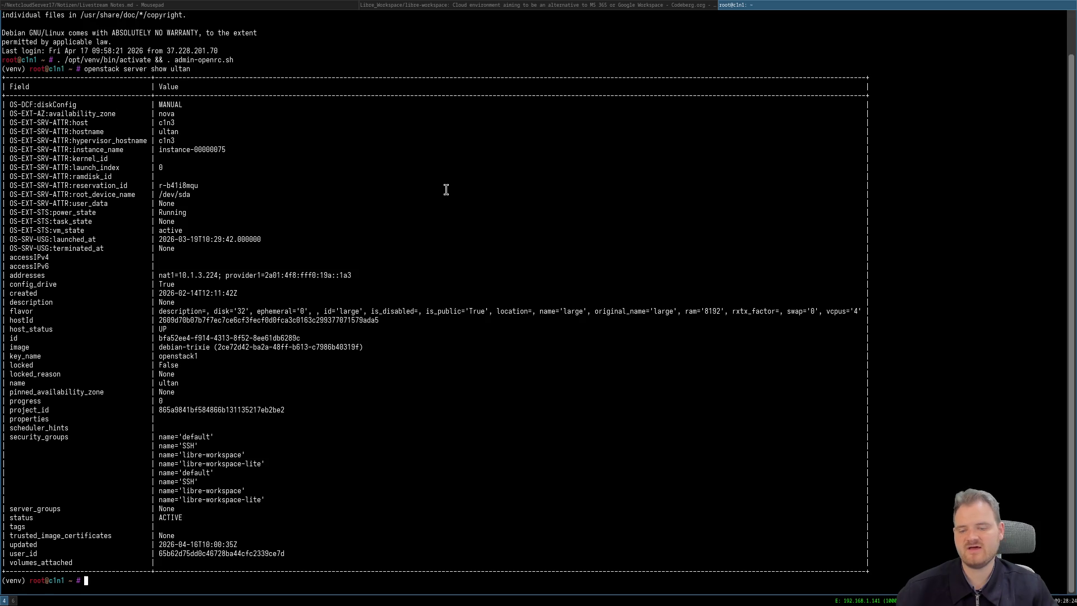
double_click(162, 141)
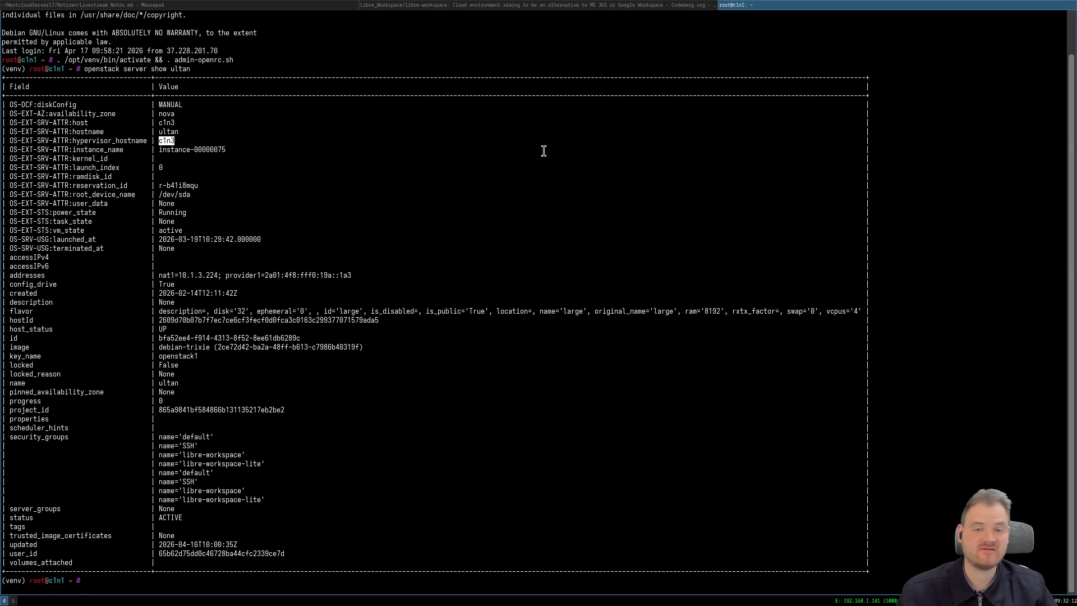
click(593, 5)
click(594, 5)
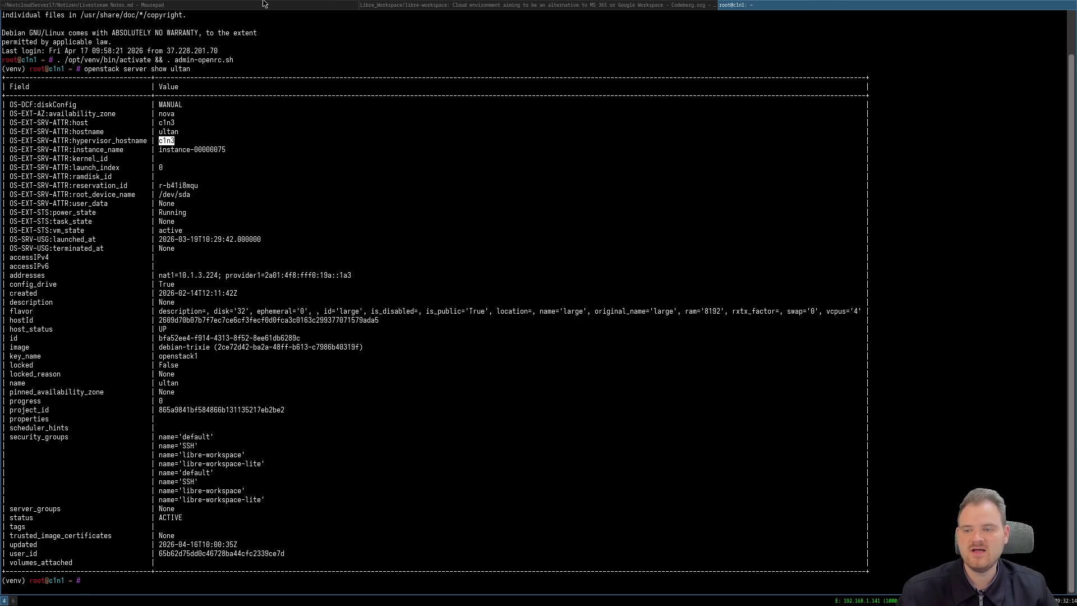
key(alt+Tab)
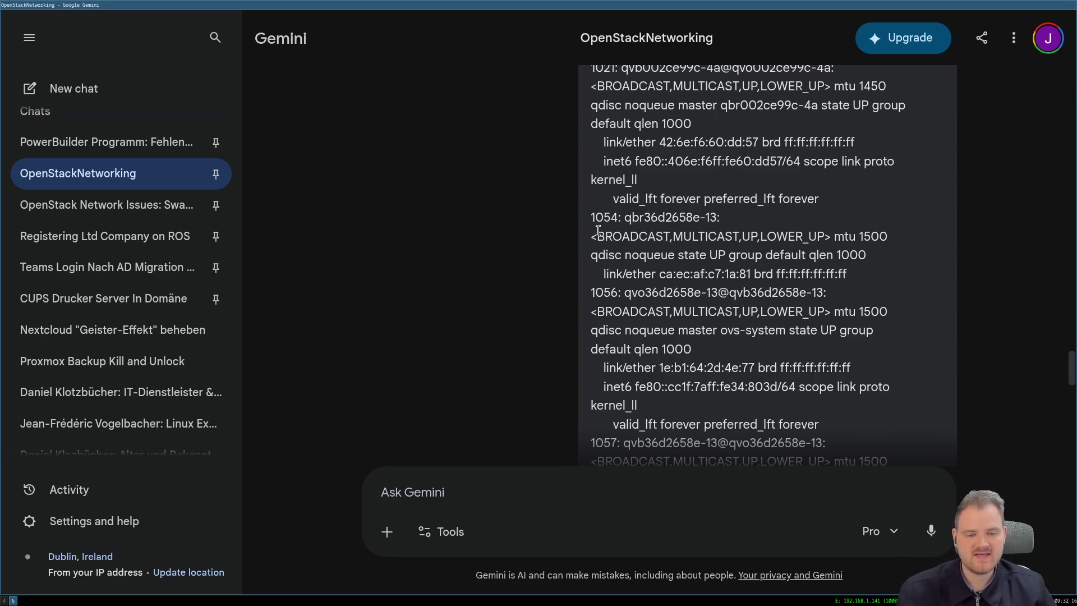
scroll(591, 245, up, 5)
scroll(591, 244, down, 2)
scroll(581, 259, down, 3)
scroll(581, 261, down, 2)
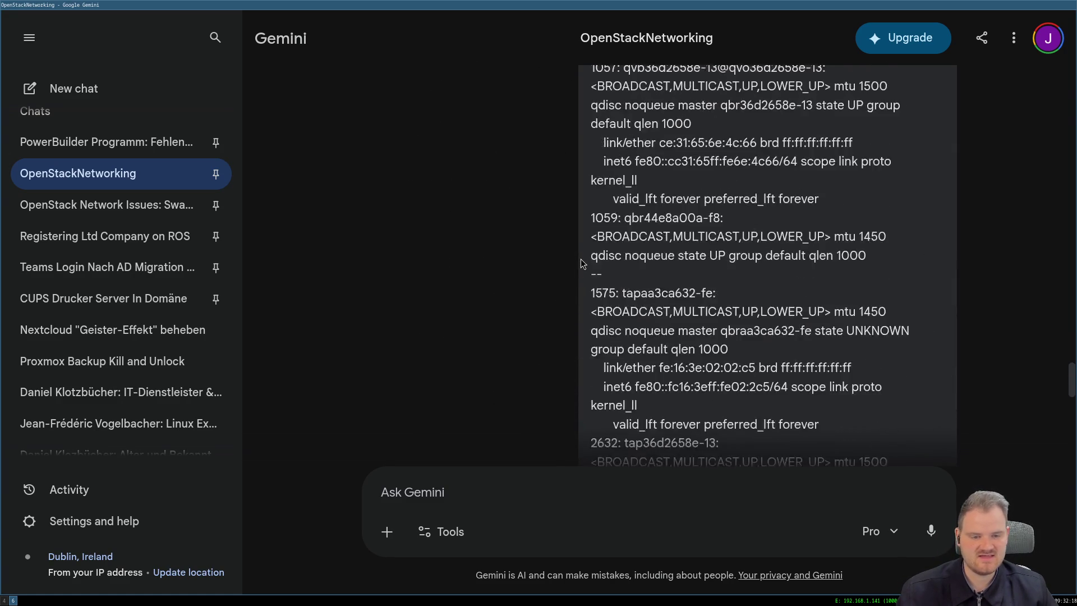
scroll(581, 264, down, 2)
scroll(582, 264, down, 5)
scroll(577, 266, down, 3)
scroll(576, 265, up, 4)
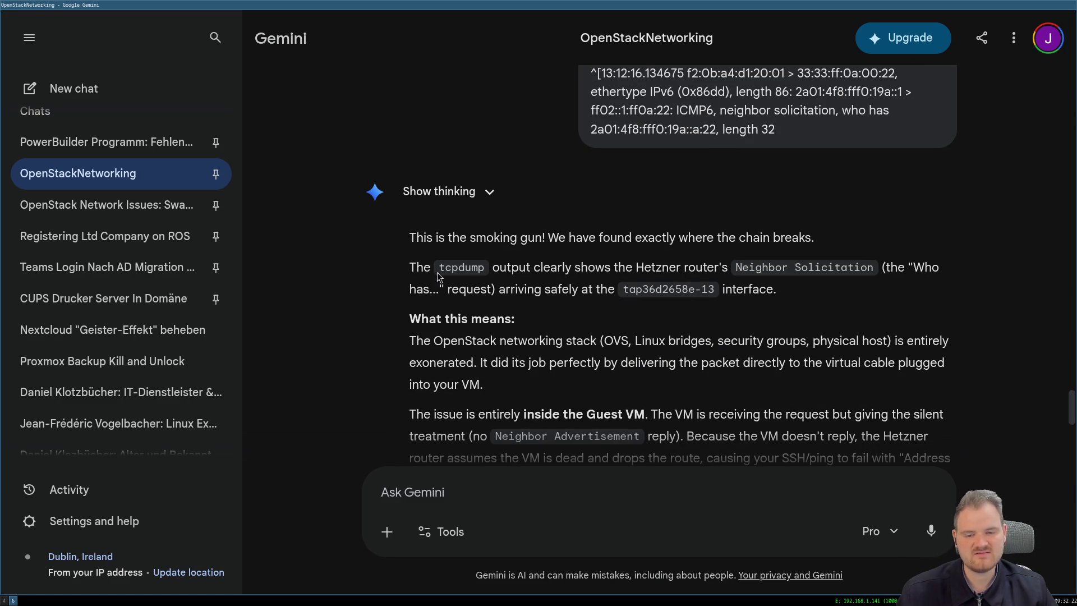
Select the reply sentence saying the router's Neighbor Solicitation reaches the tap36d2658e-13 interface.
drag(432, 268, 924, 289)
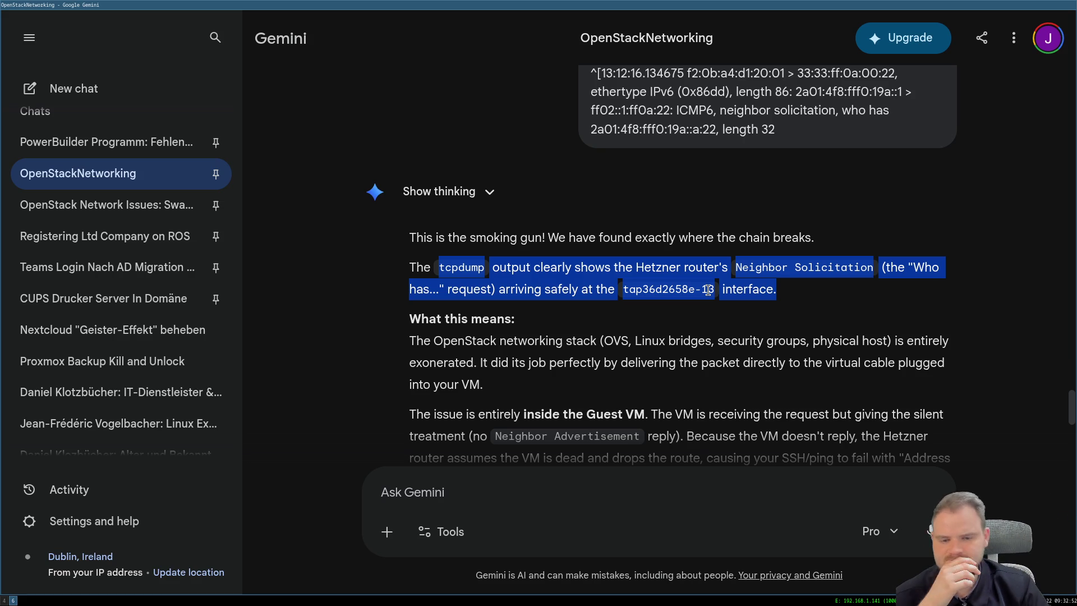
scroll(708, 289, down, 2)
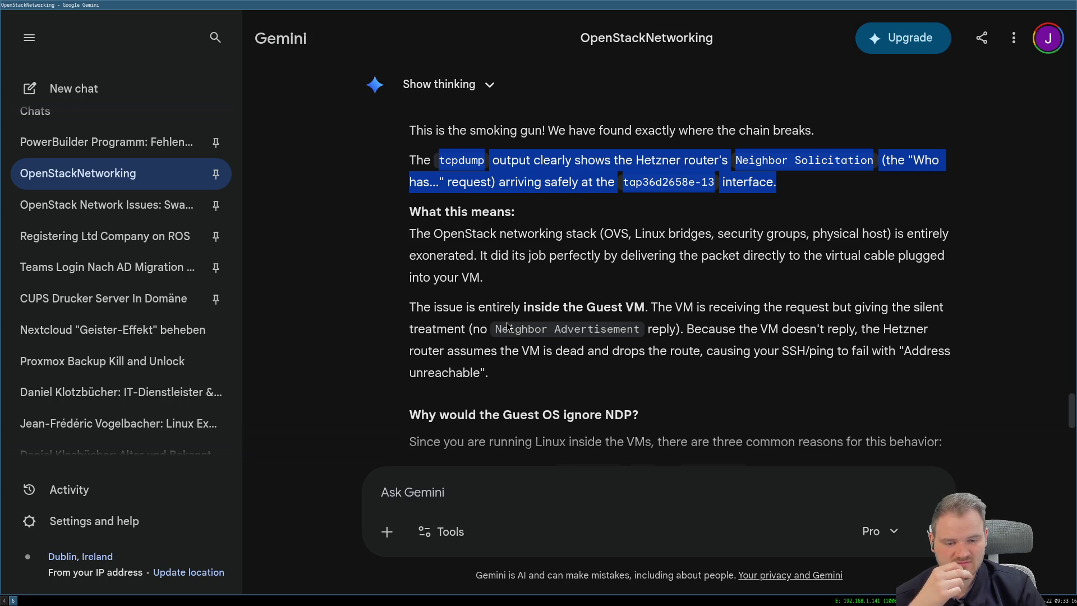
scroll(508, 324, down, 3)
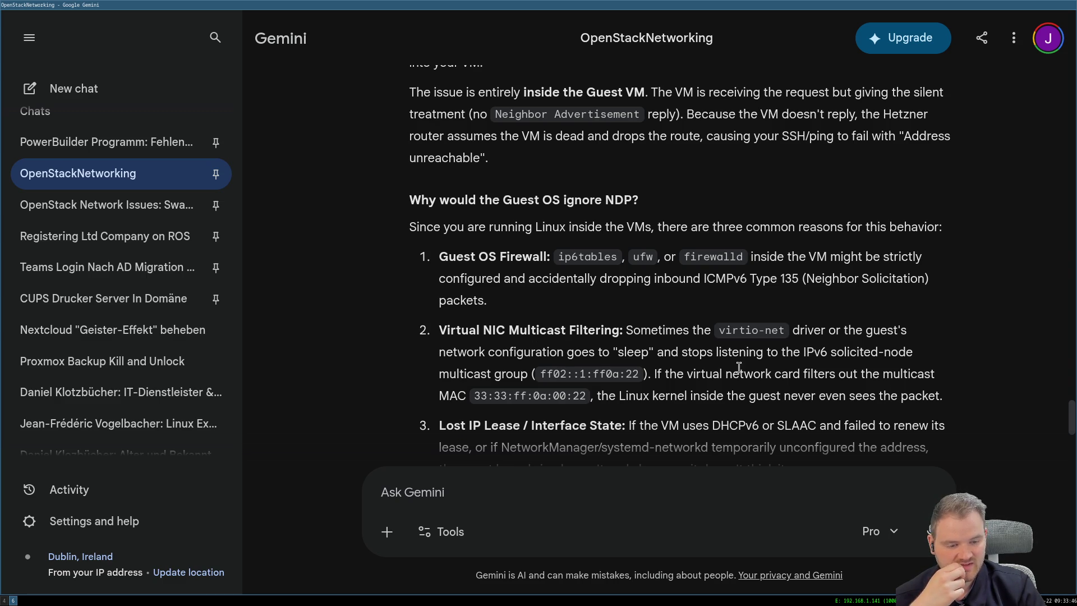
scroll(655, 353, down, 1)
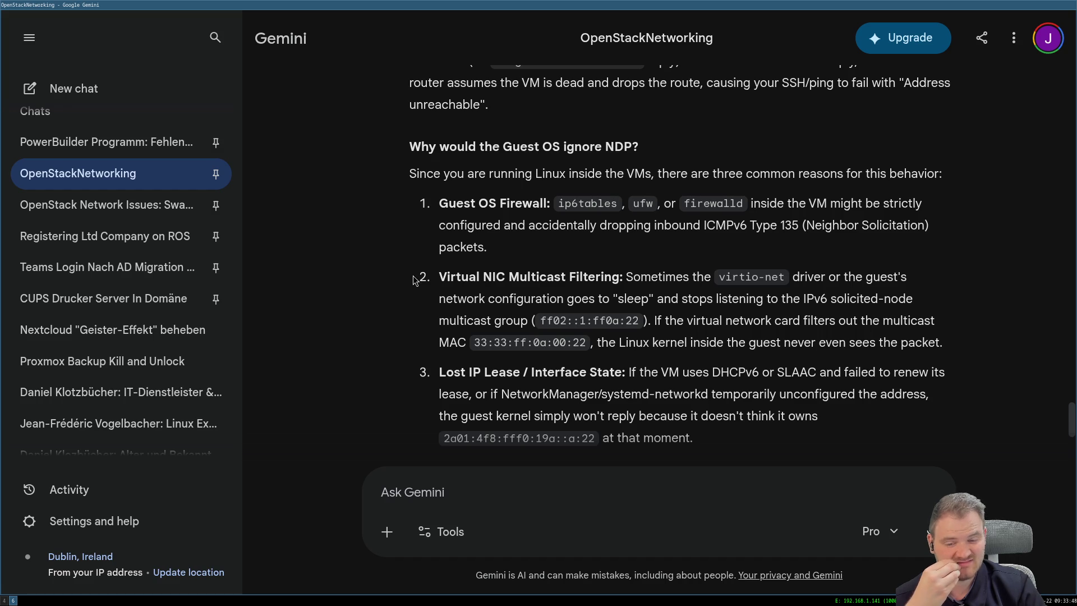
drag(418, 279, 951, 351)
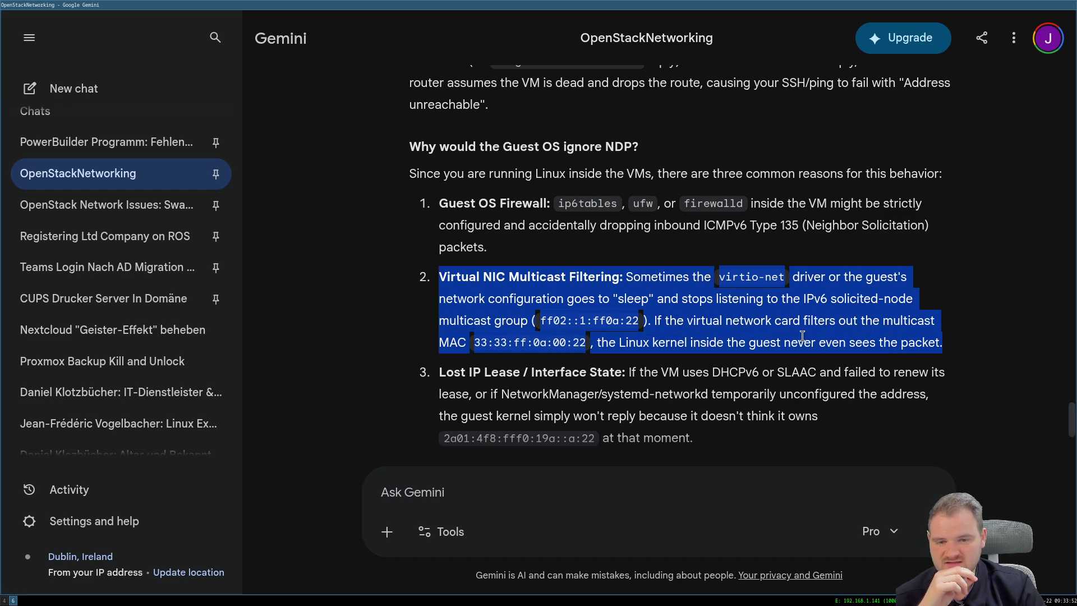
scroll(768, 336, down, 2)
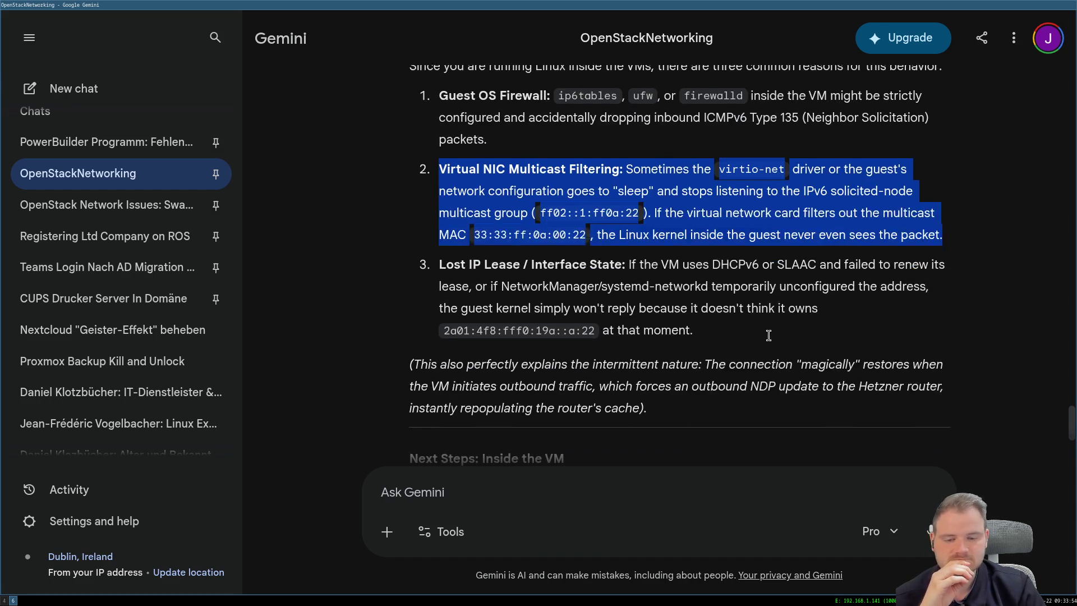
scroll(768, 336, up, 2)
scroll(766, 336, down, 2)
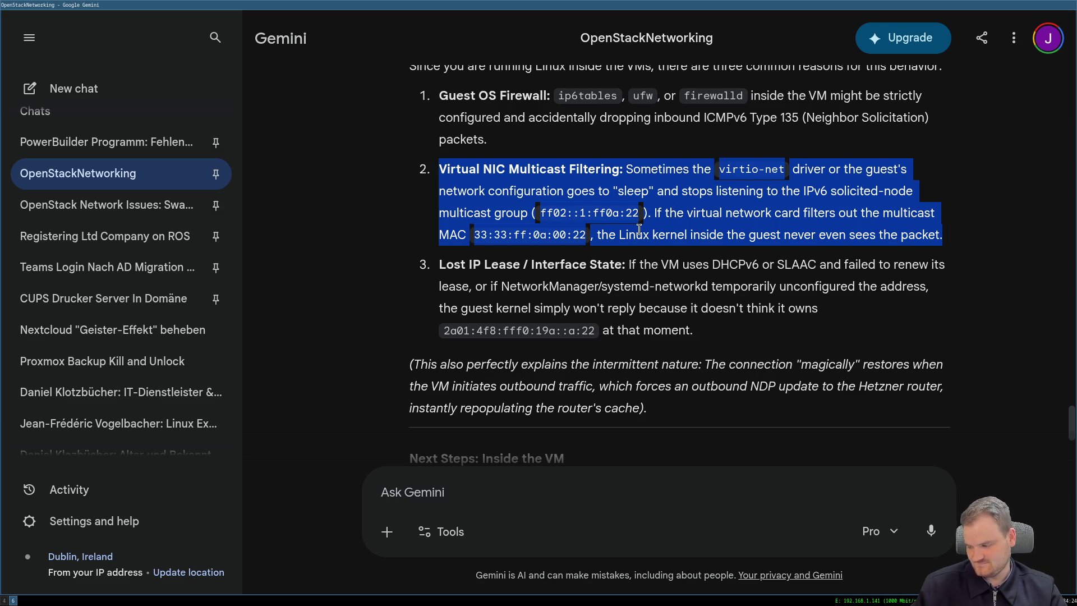
scroll(670, 241, down, 3)
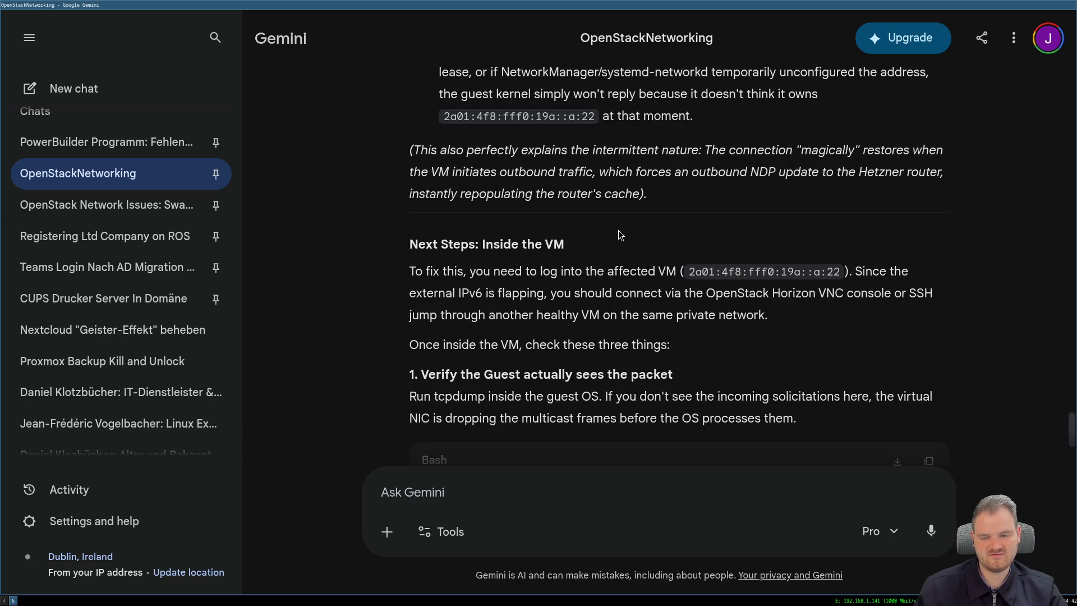
scroll(618, 234, down, 1)
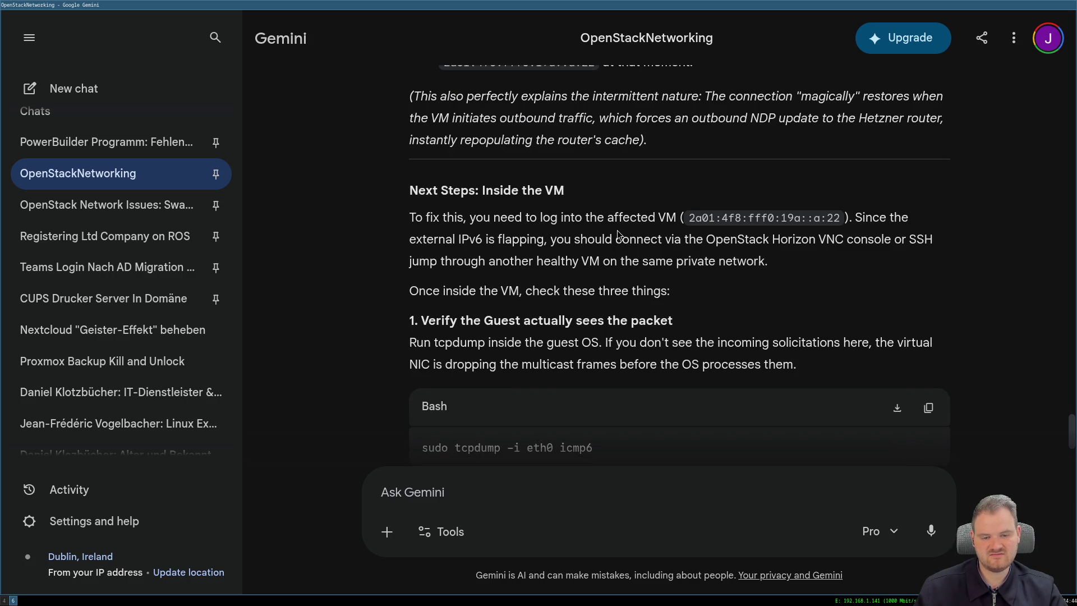
scroll(611, 229, down, 1)
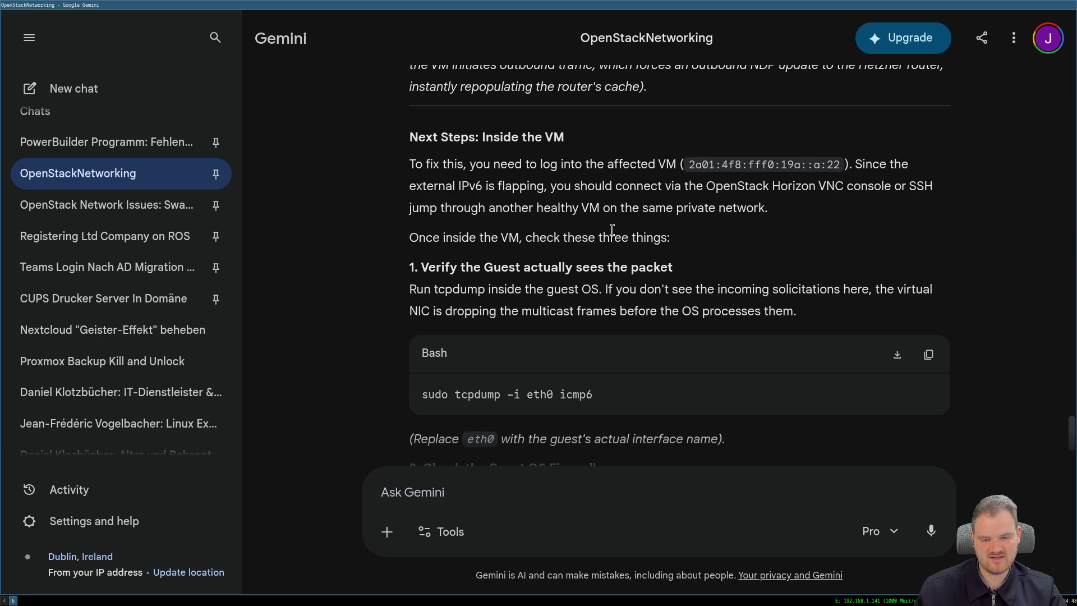
scroll(610, 230, down, 1)
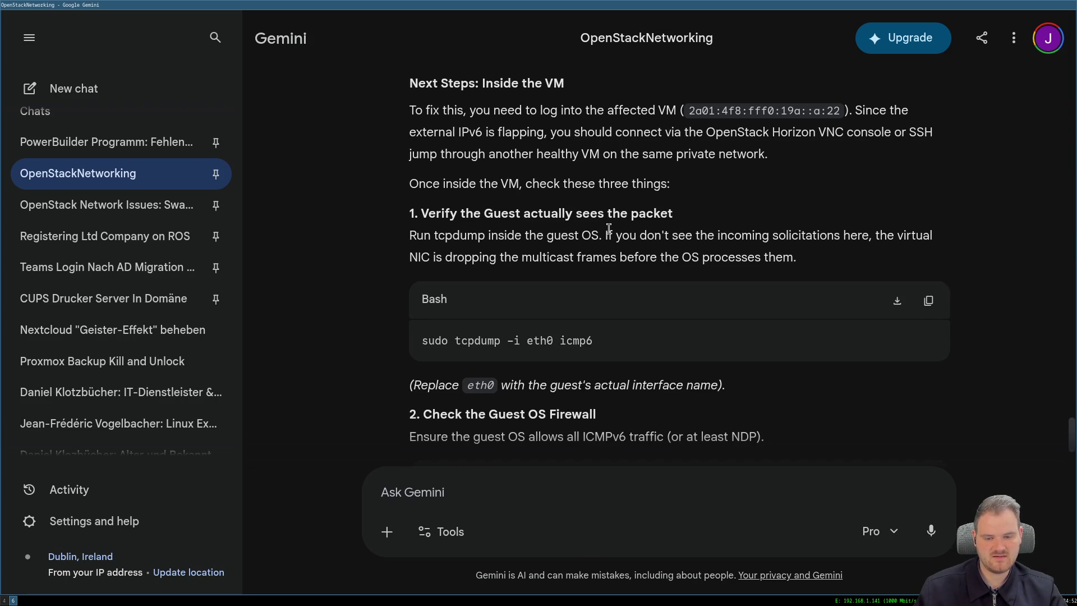
scroll(609, 229, down, 1)
scroll(609, 230, down, 2)
scroll(608, 230, down, 2)
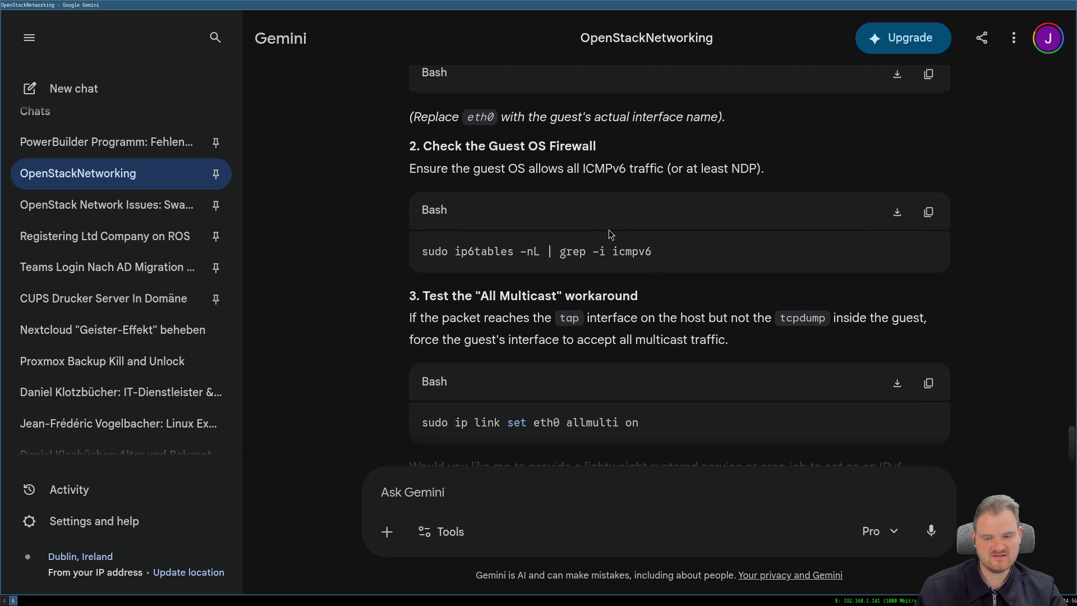
scroll(609, 234, down, 1)
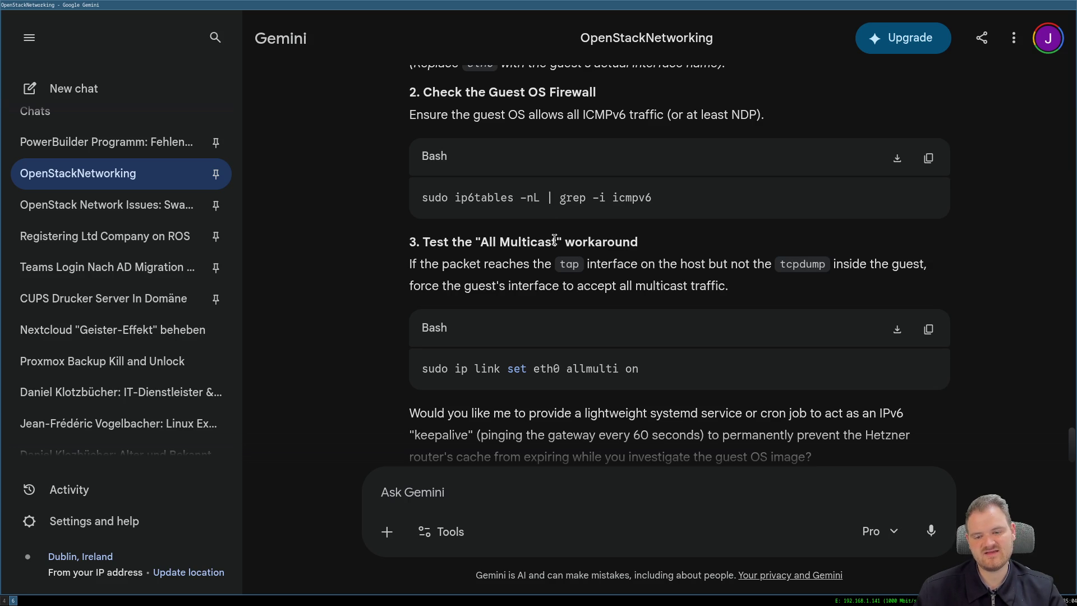
drag(428, 285, 705, 291)
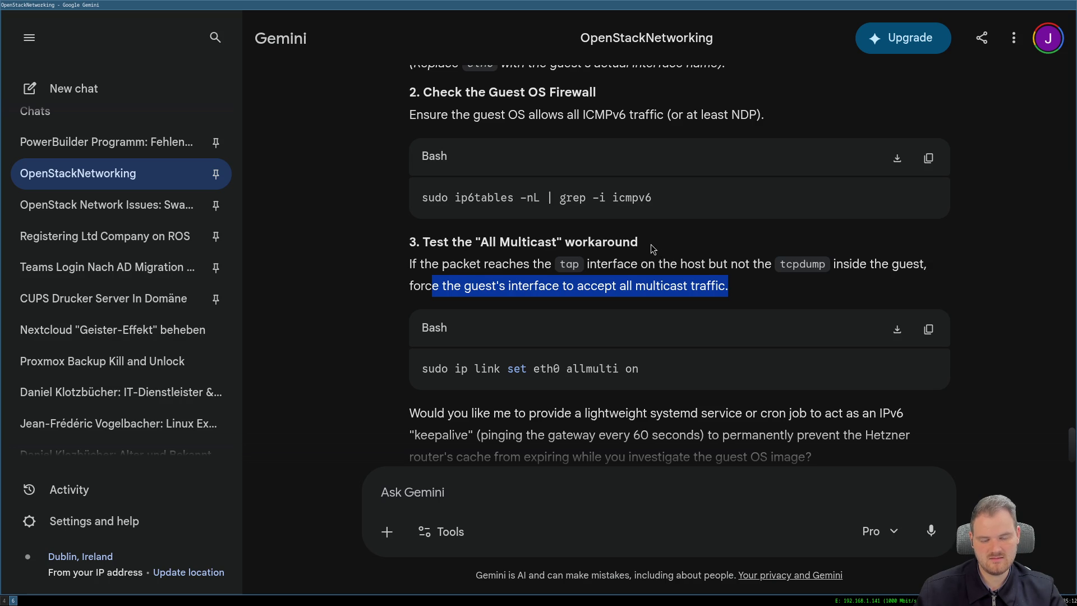
scroll(610, 255, down, 1)
scroll(514, 241, up, 1)
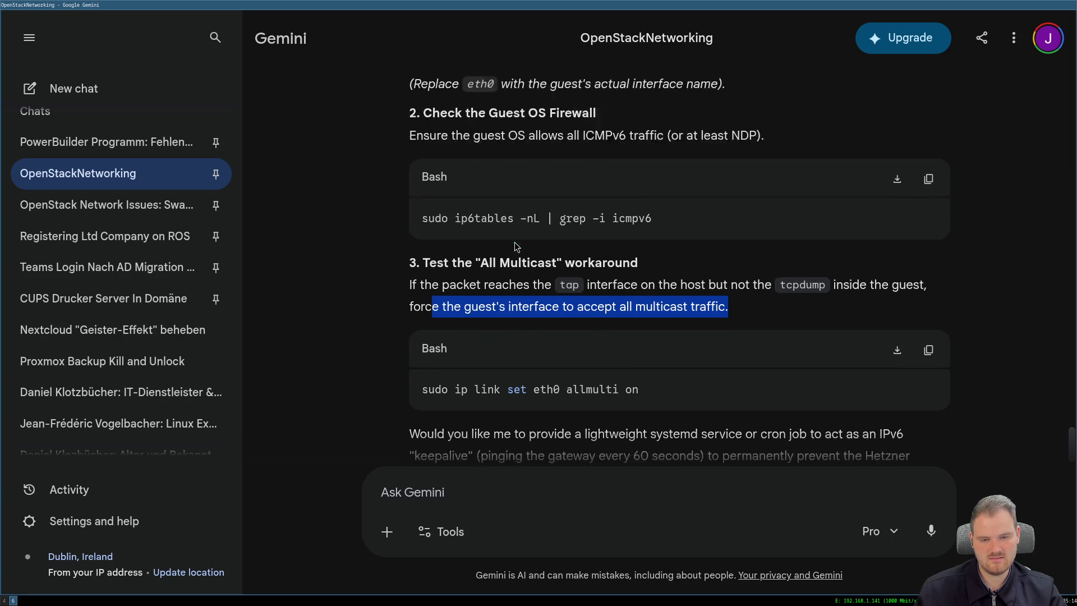
scroll(514, 241, up, 1)
scroll(514, 241, up, 3)
scroll(514, 242, up, 4)
scroll(513, 242, up, 1)
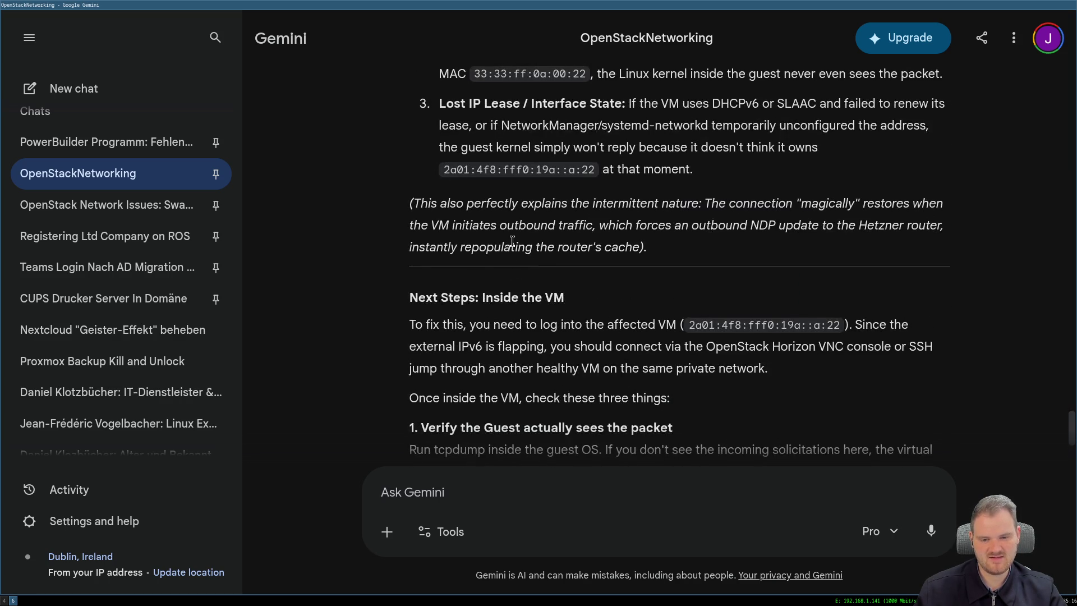
scroll(514, 242, up, 2)
scroll(514, 242, down, 1)
scroll(512, 241, down, 3)
scroll(512, 242, up, 2)
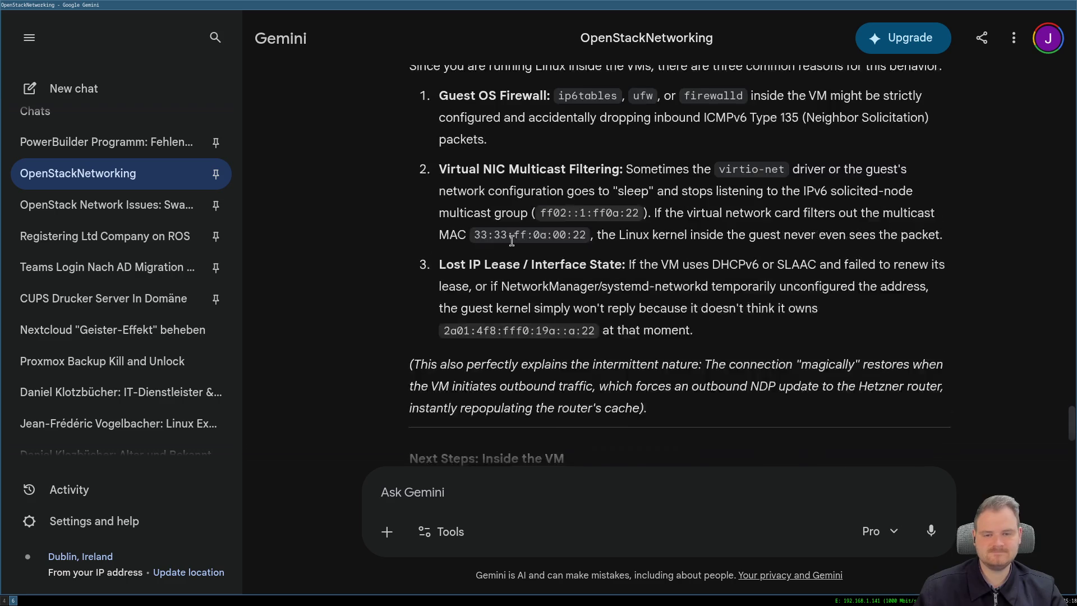
scroll(512, 242, up, 5)
scroll(511, 241, down, 5)
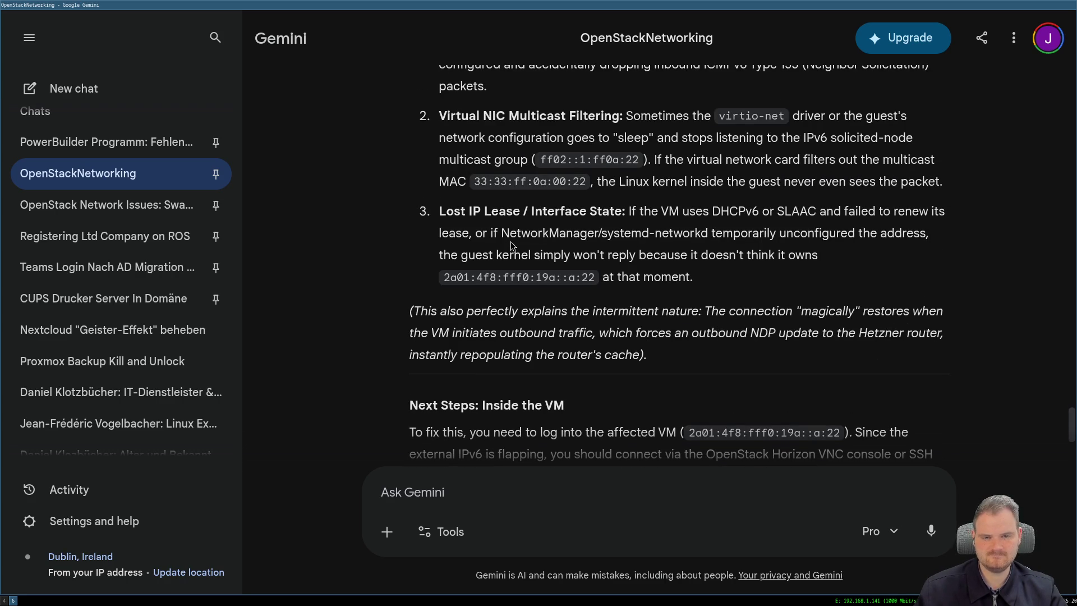
scroll(510, 241, up, 1)
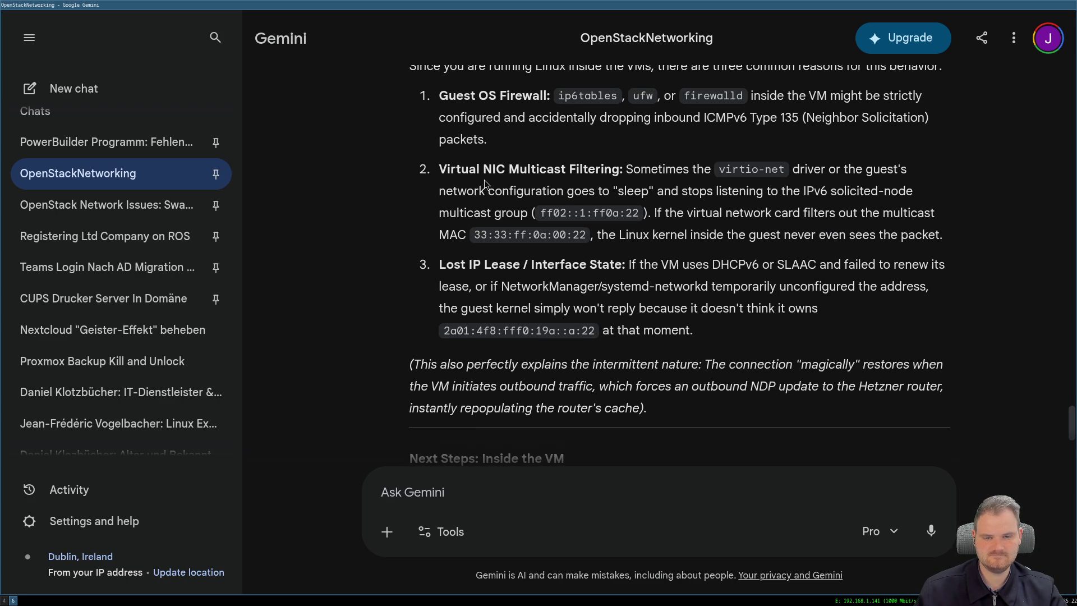
drag(482, 172, 761, 237)
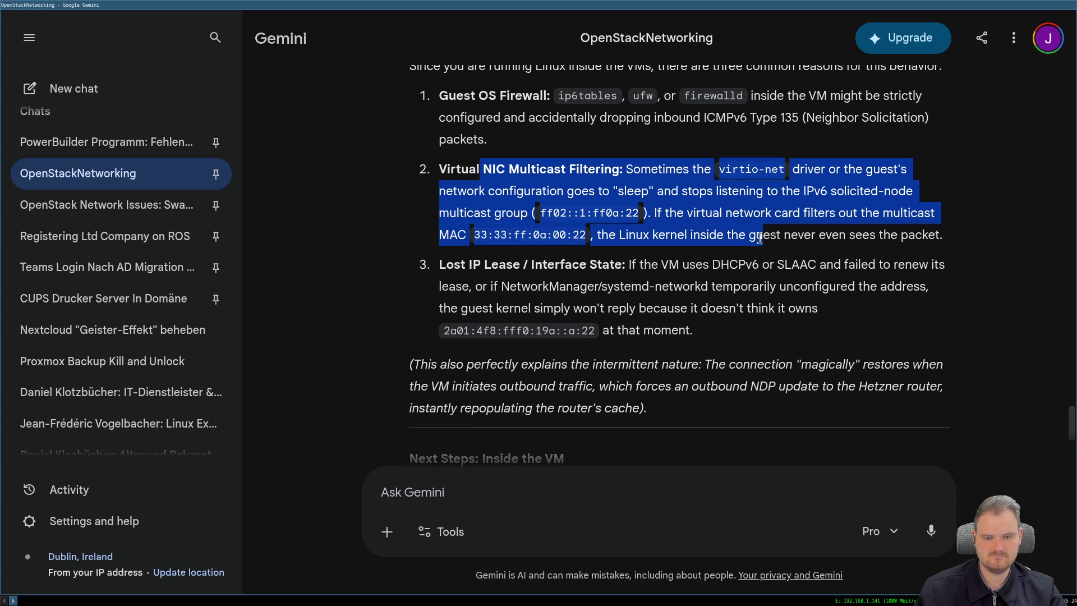
Write the question asking why the IPv6 behaviour appears only on host c1n3, fixing typos along the way.
click(492, 488)
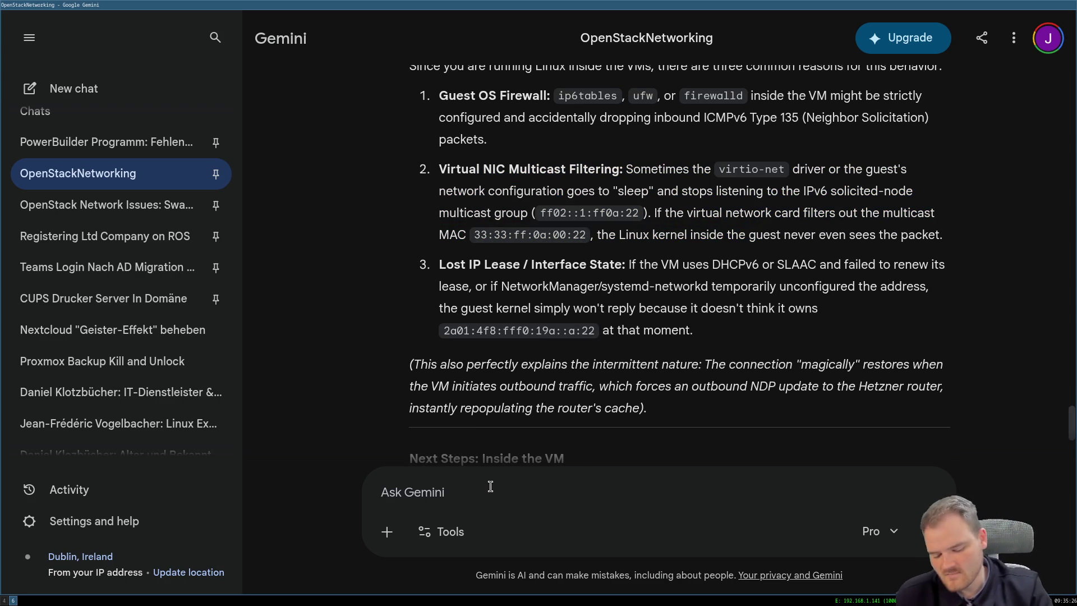
text(But how is)
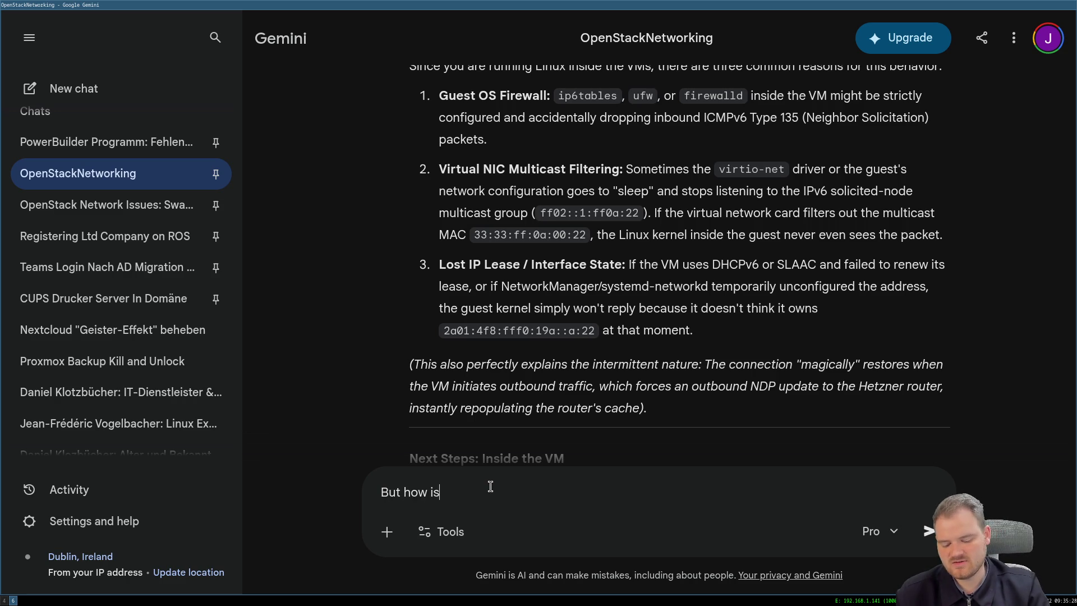
text( th)
key(BackSpace)
key(BackSpace)
key(BackSpace)
key(BackSpace)
key(BackSpace)
text(c)
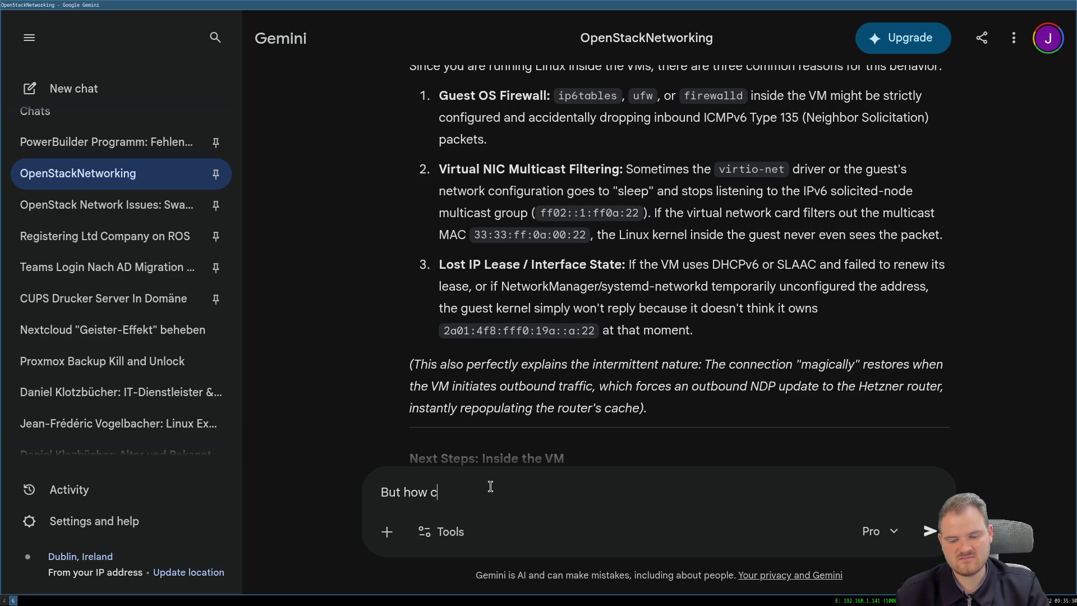
text(an we explain)
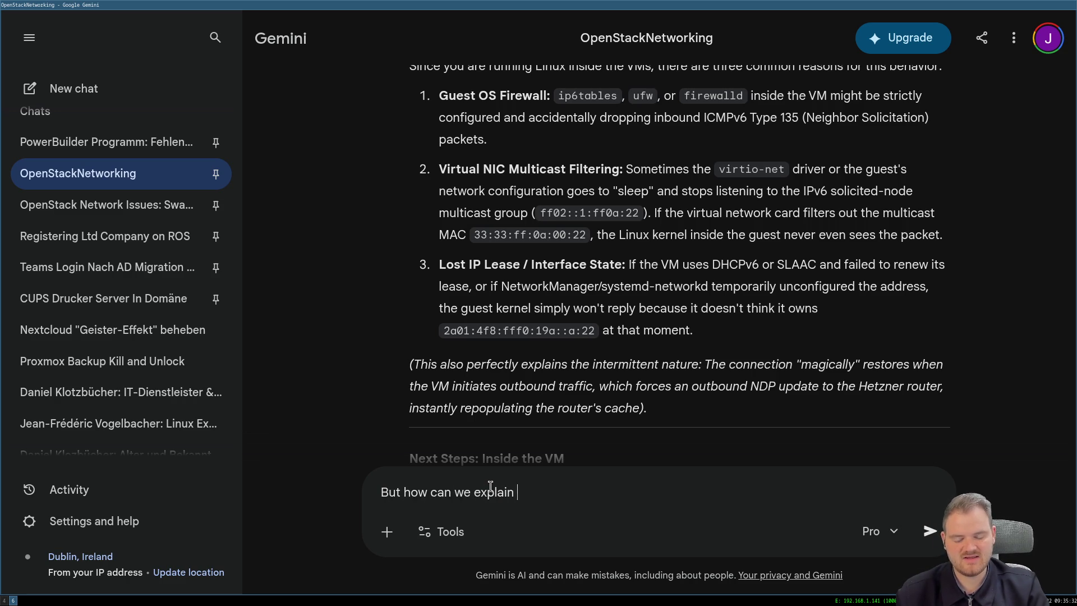
text( that thi)
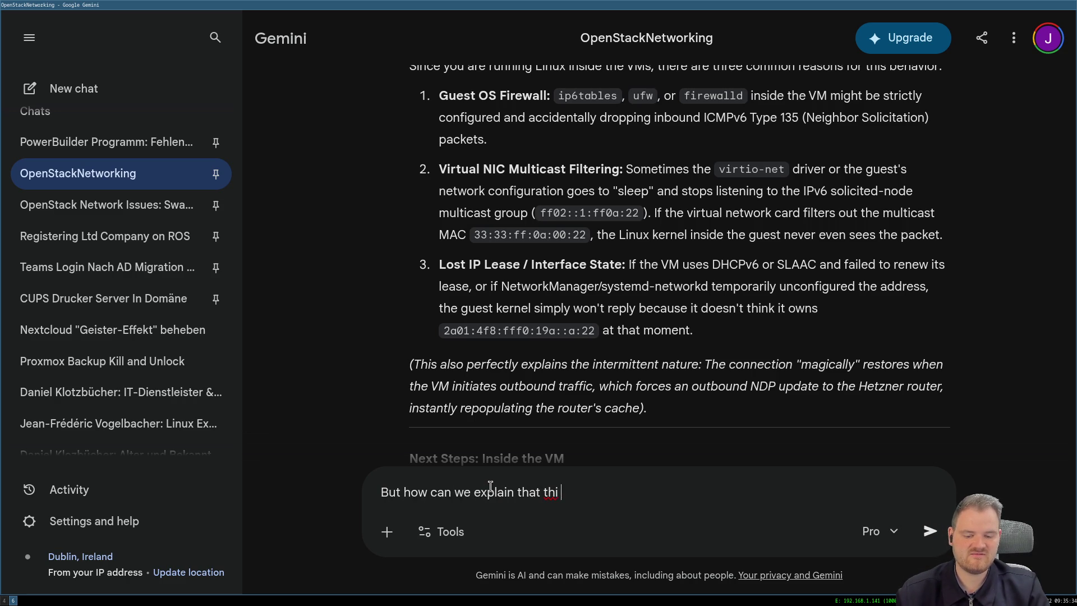
text(s bea)
key(BackSpace)
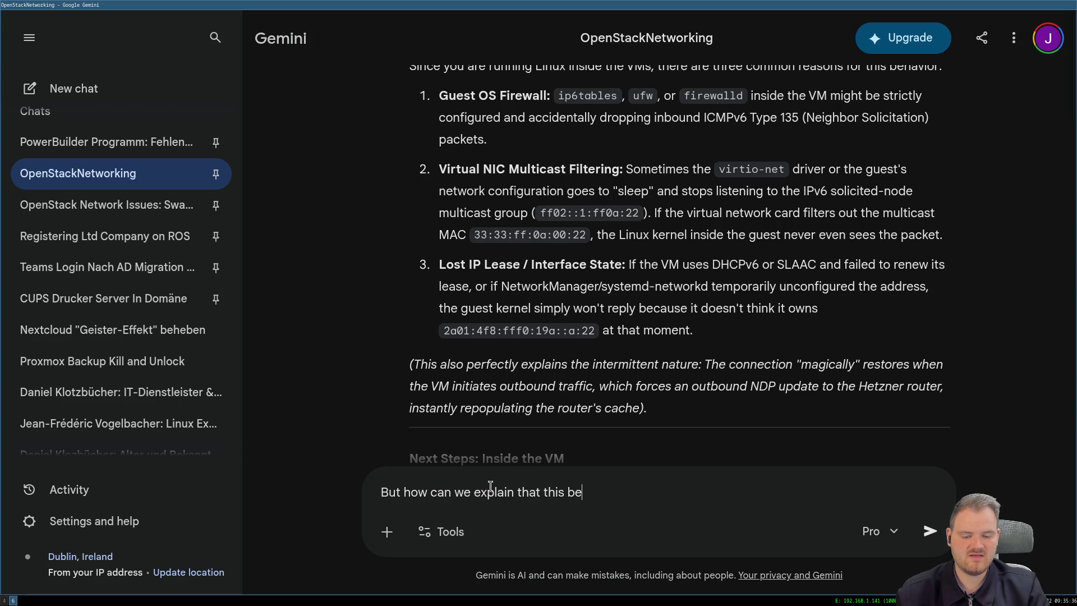
text(haviour is)
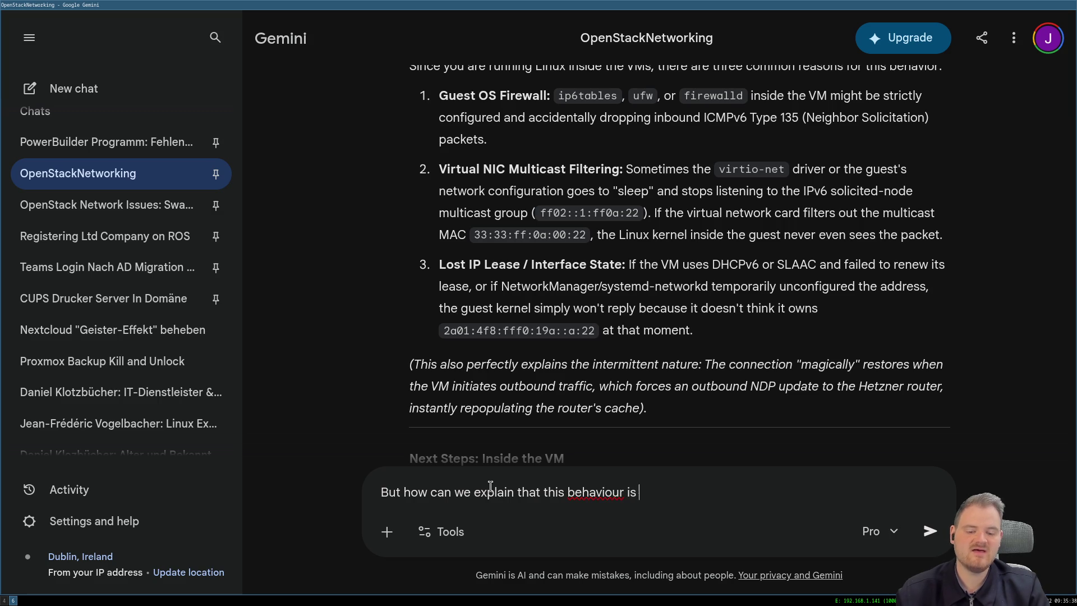
text( only on oin)
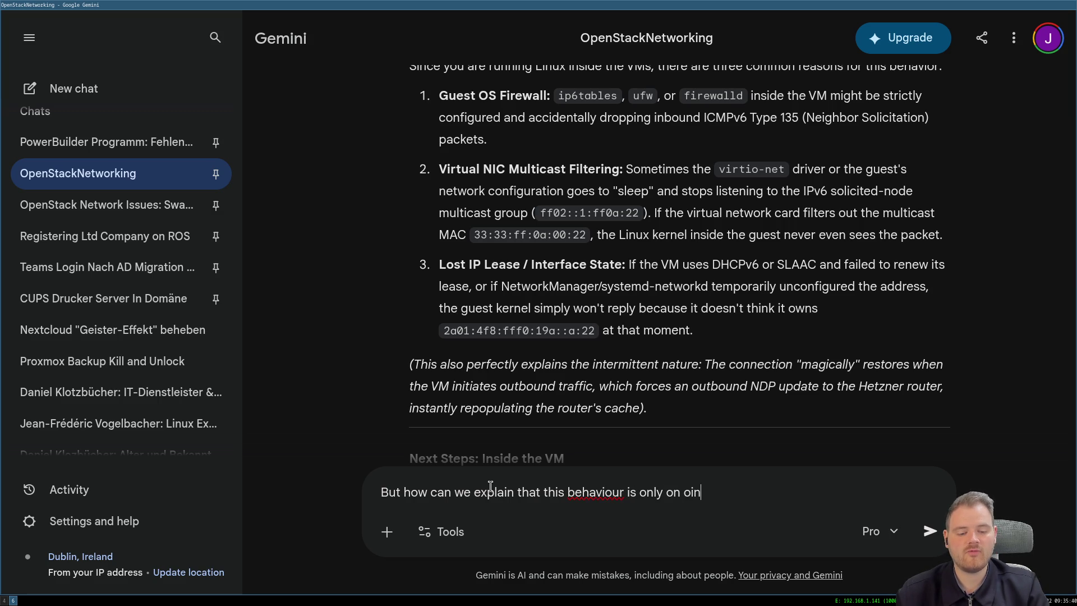
key(BackSpace)
text(one)
key(BackSpace)
key(BackSpace)
key(BackSpace)
key(BackSpace)
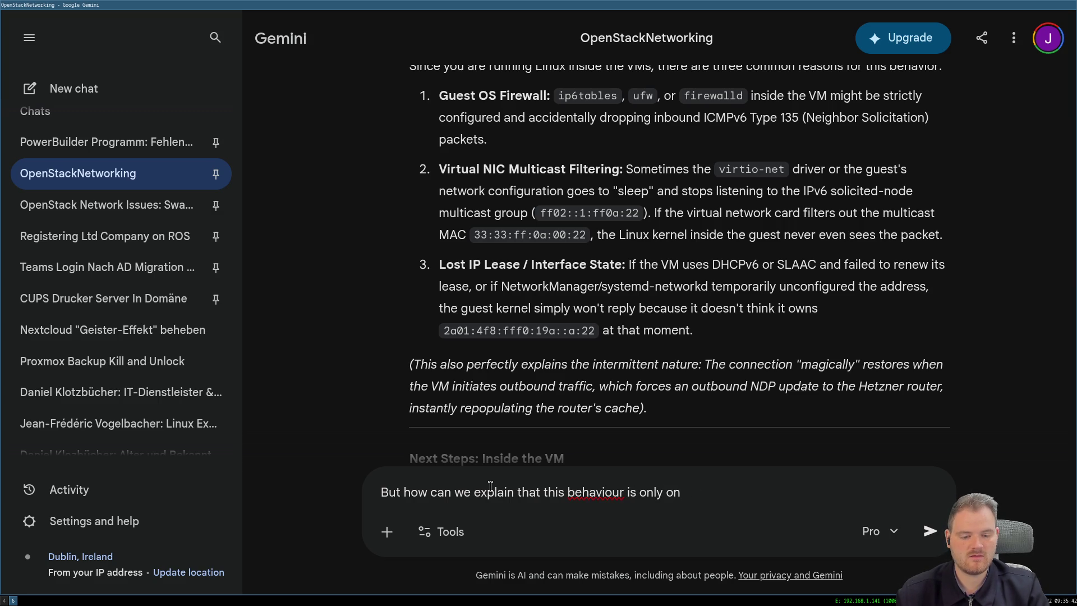
text( one phy)
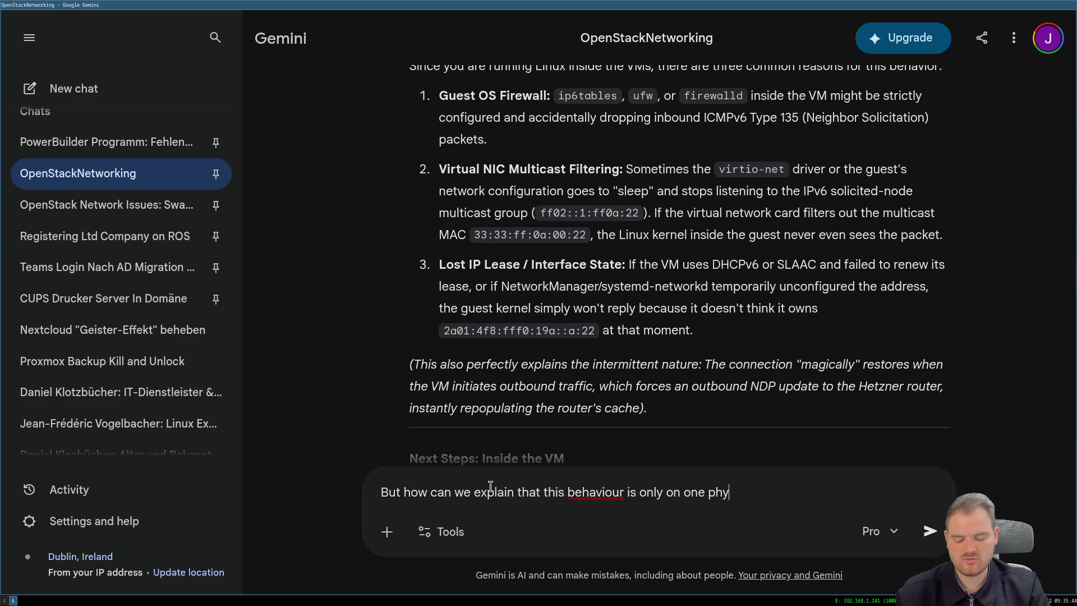
text(sical host)
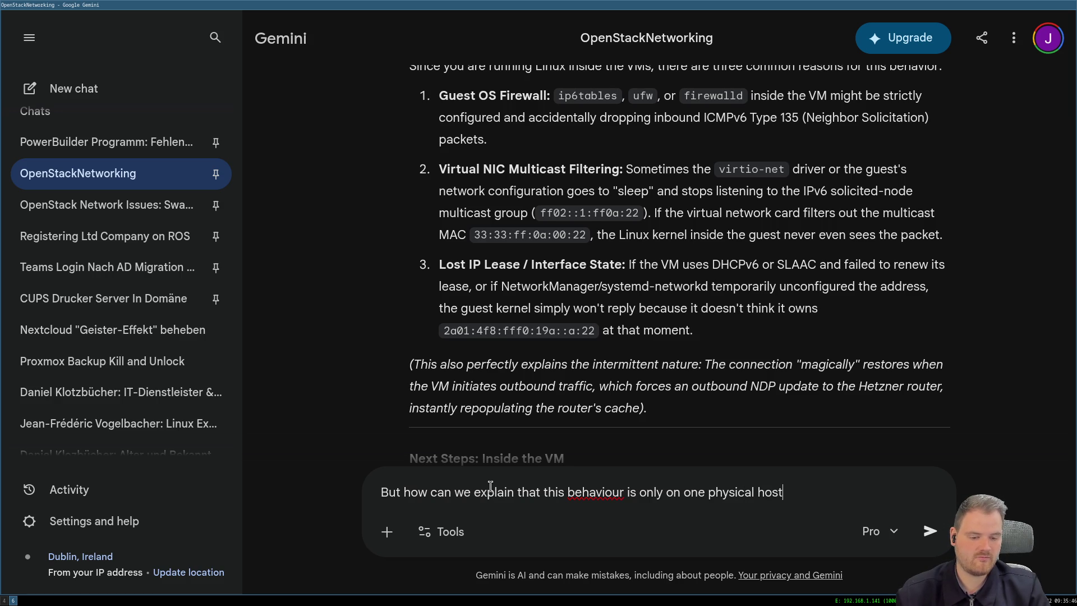
text(? All t)
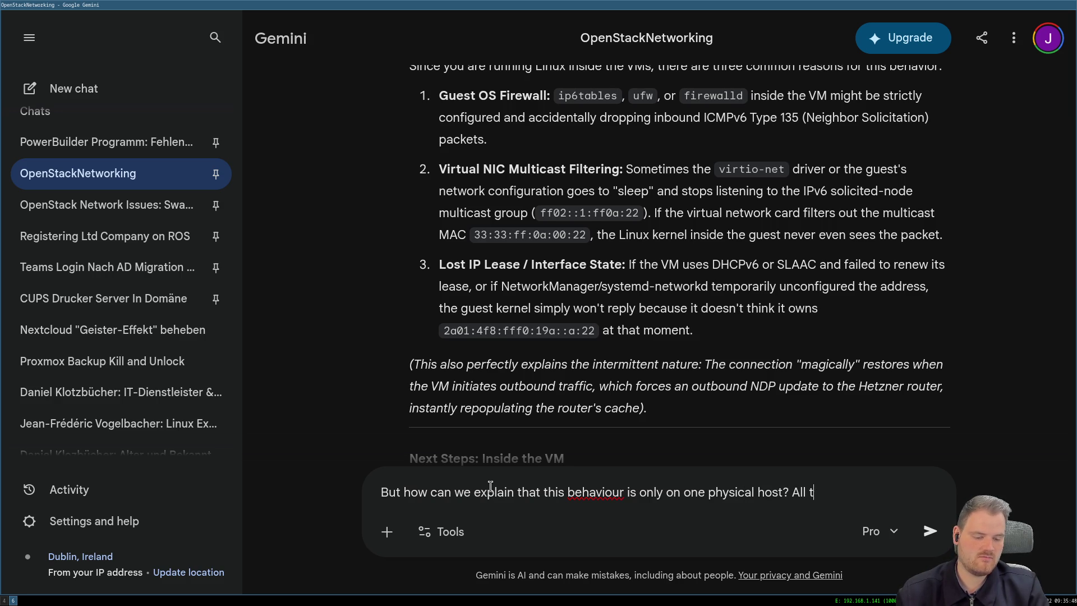
text(he other mach)
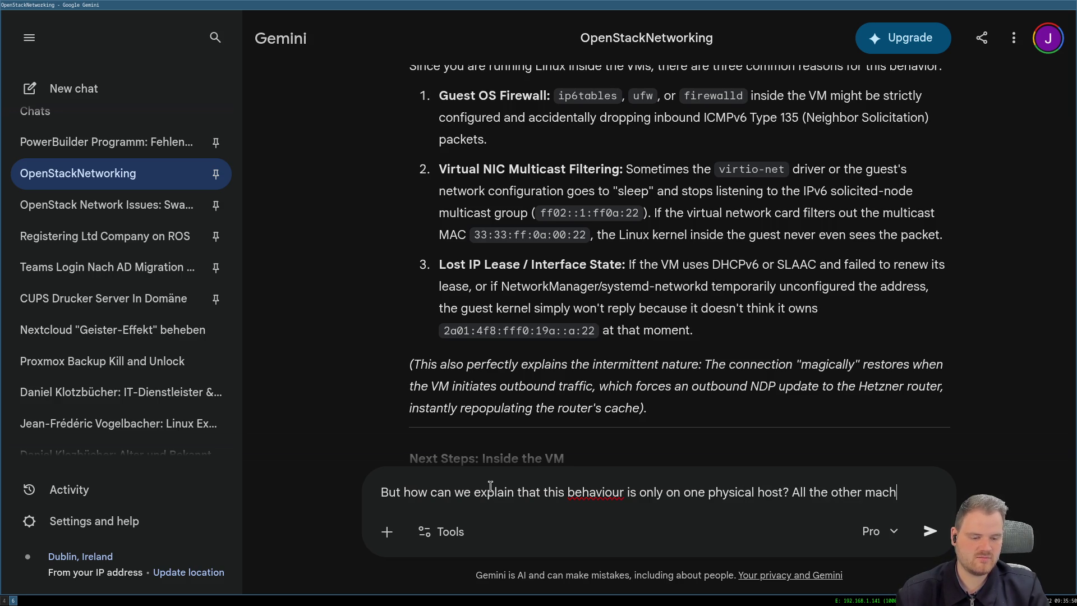
text(ines on the other)
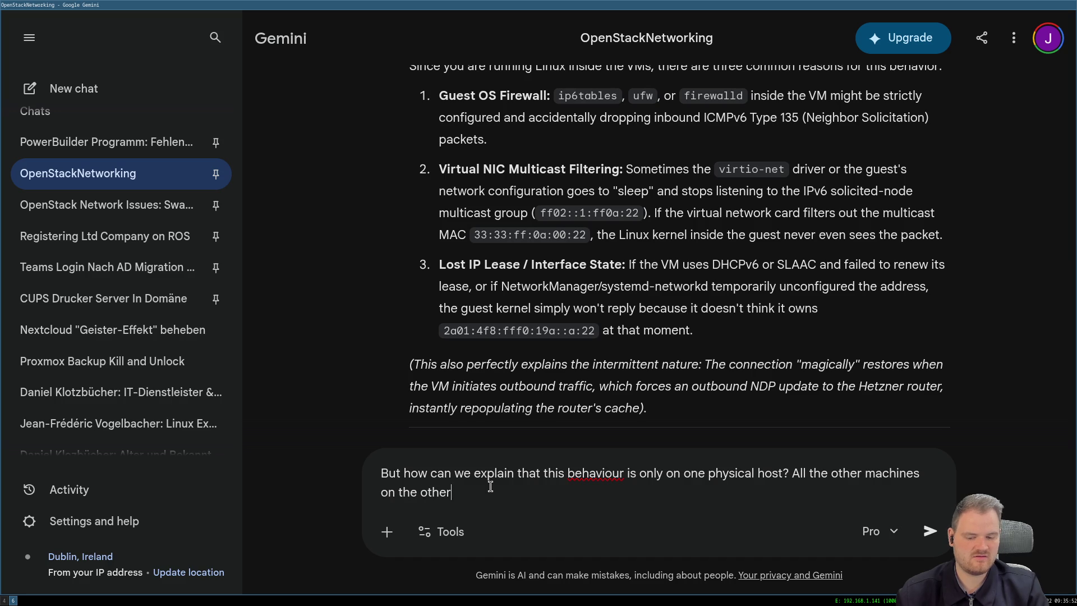
text( hosts done h)
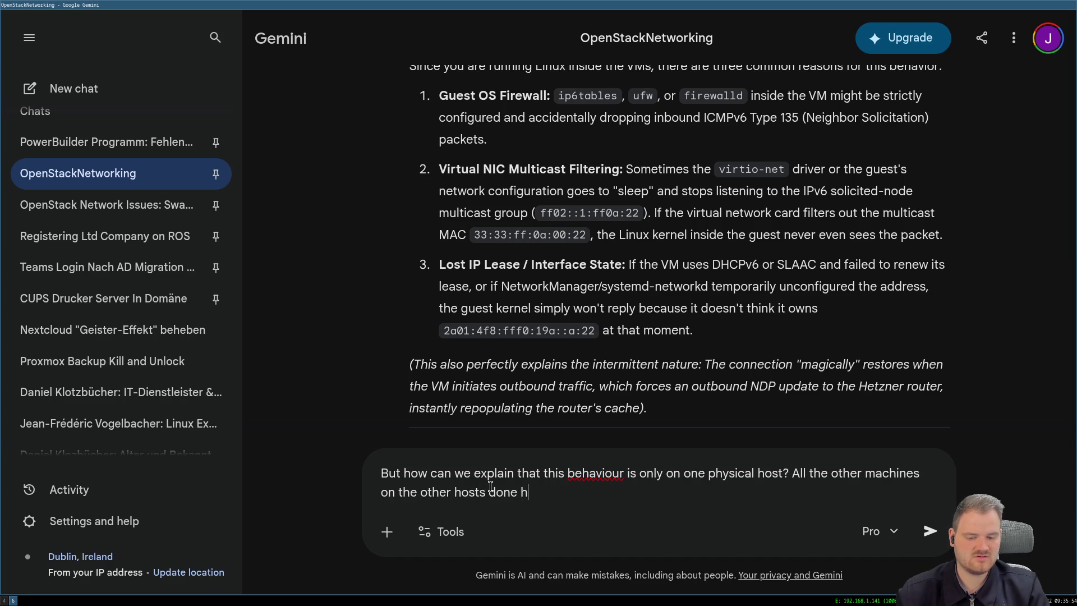
key(BackSpace)
key(BackSpace)
key(BackSpace)
text(t have )
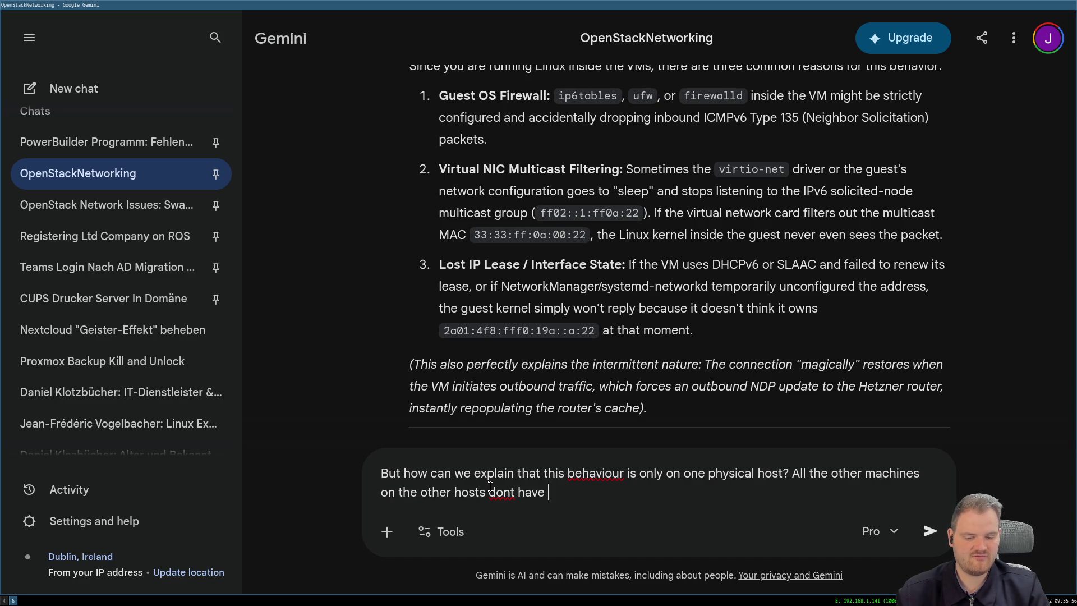
text(that proble.)
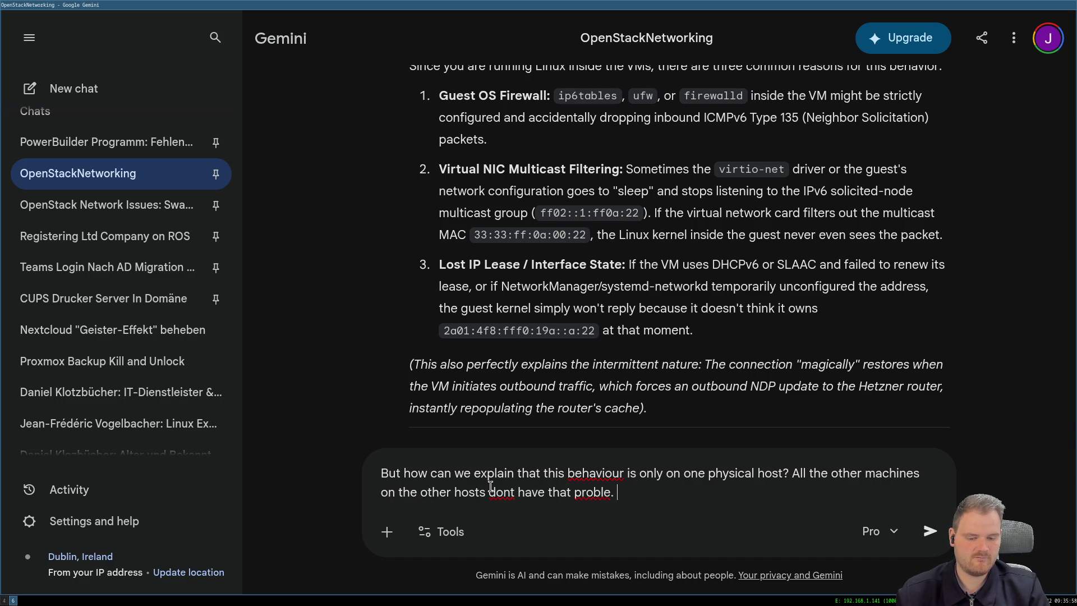
key(BackSpace)
key(BackSpace)
text(m. Its a)
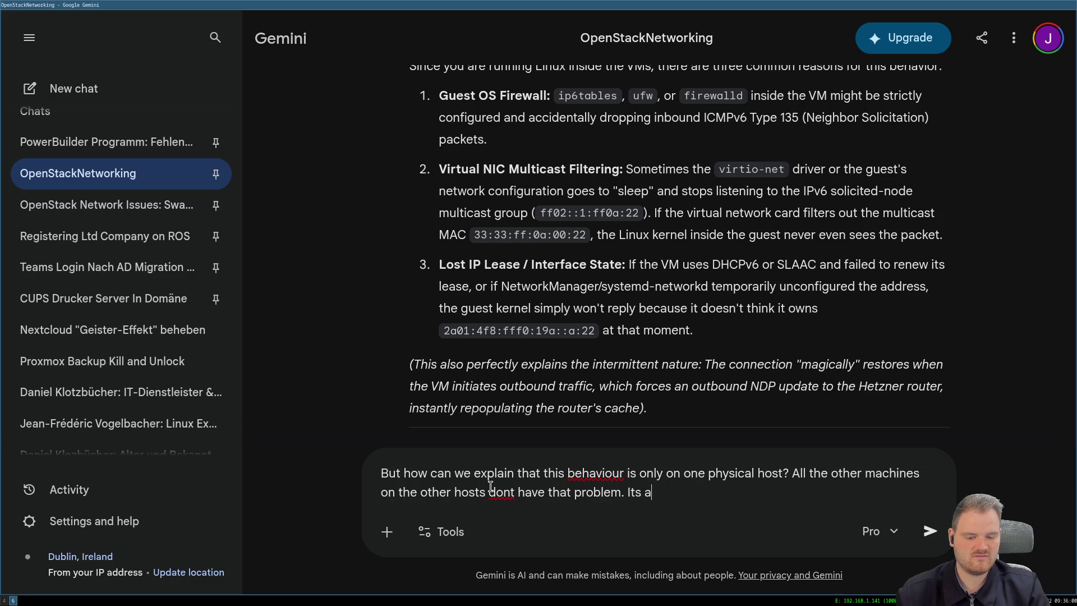
text(lways only )
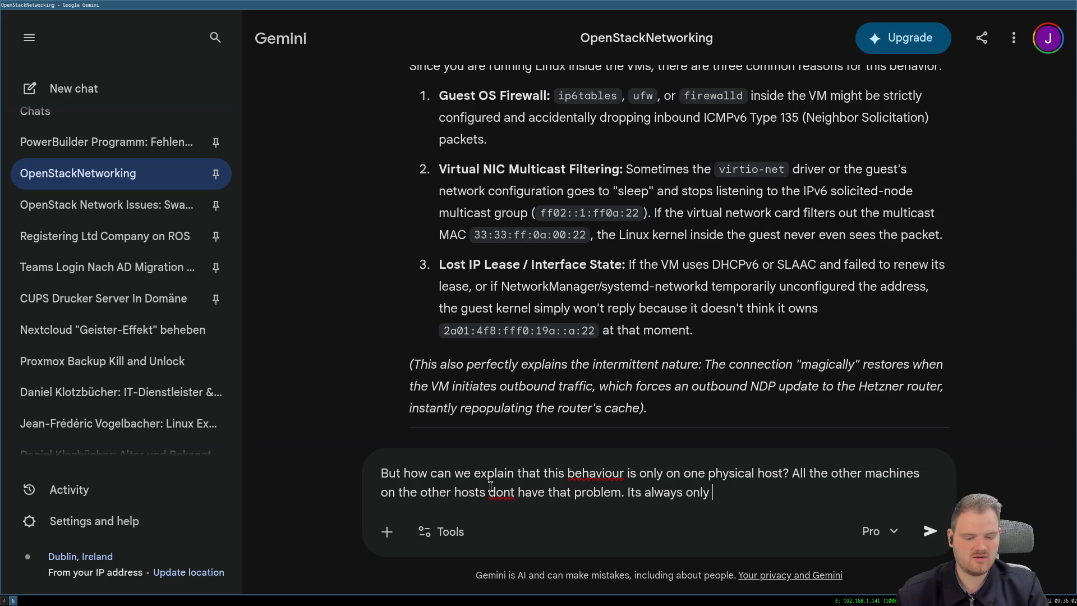
text(c1n3)
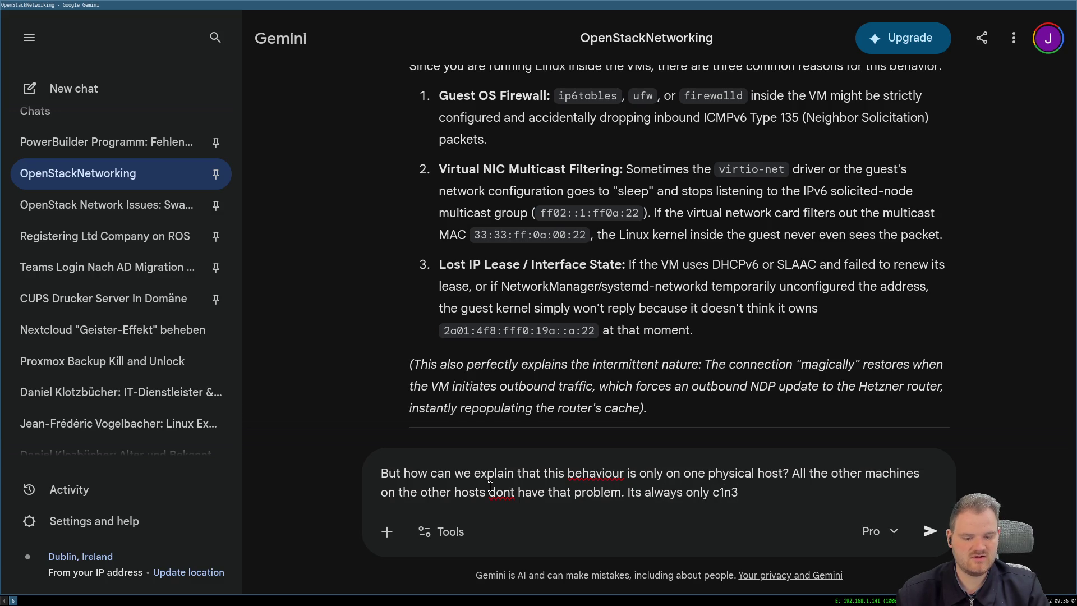
text(, and )
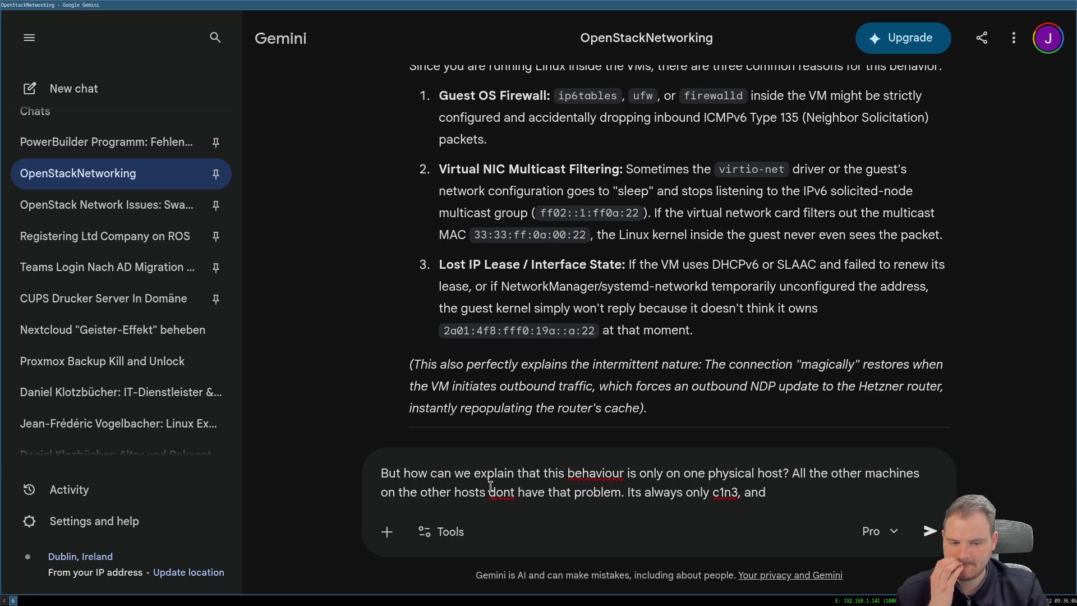
text(look)
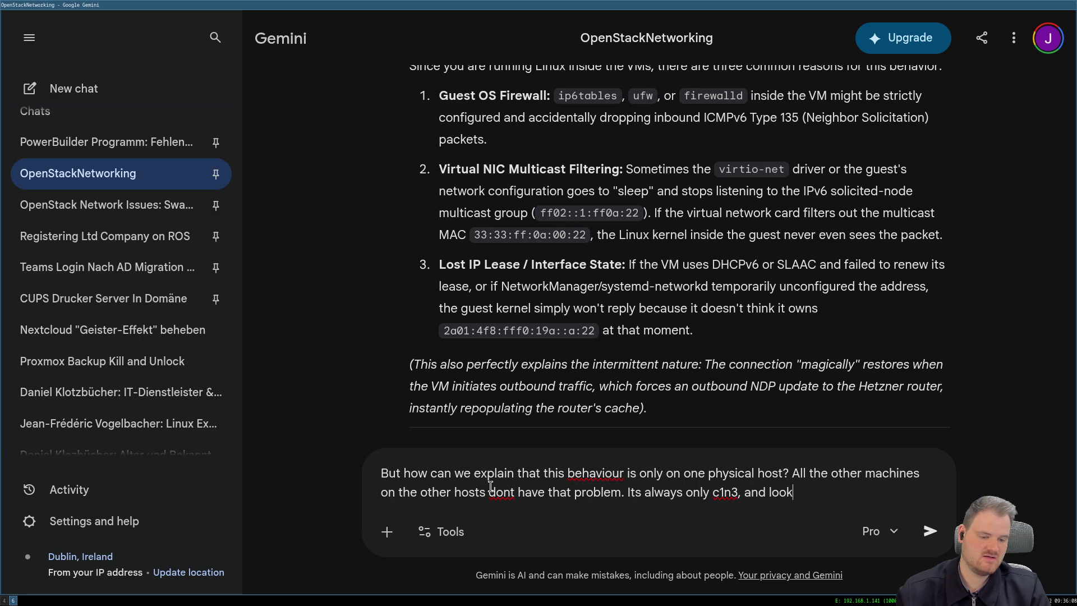
text(ls)
key(BackSpace)
key(BackSpace)
text(s)
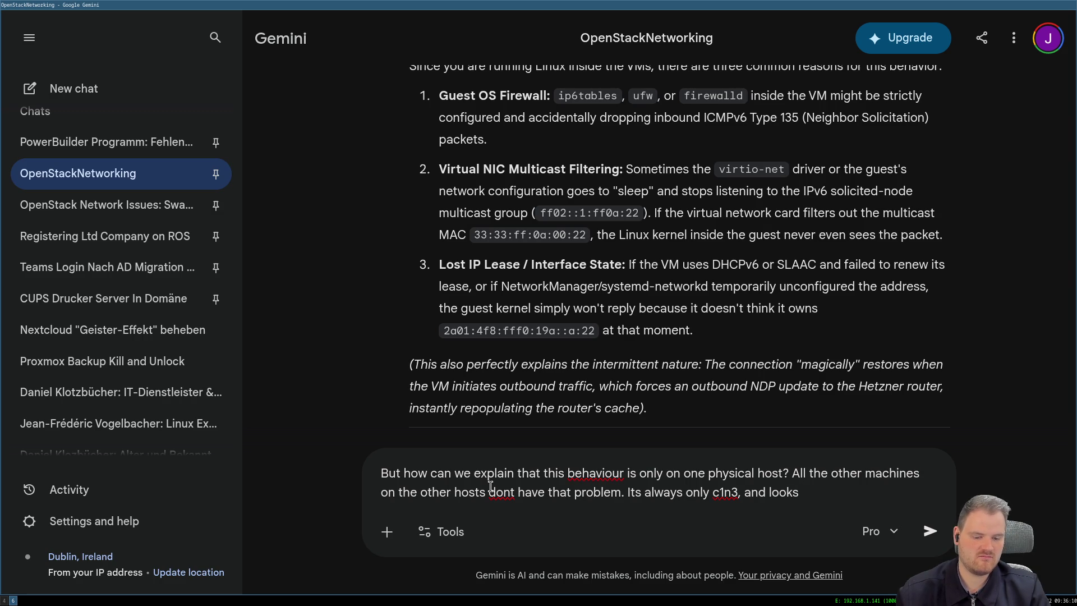
key(BackSpace)
key(BackSpace)
key(BackSpace)
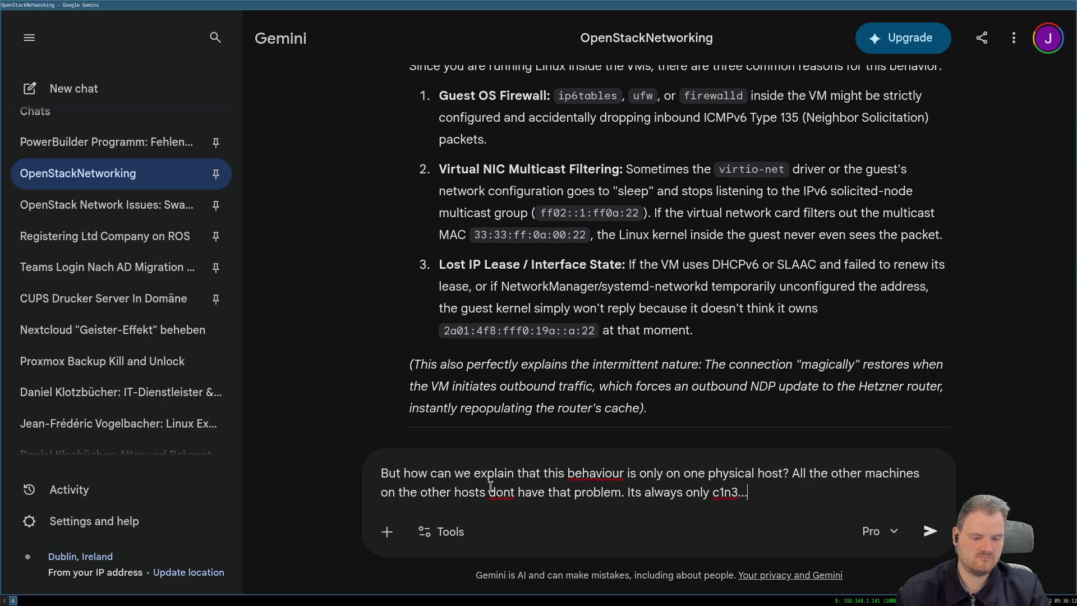
Add the paragraphs about moving the VM and libvirt suspicion, then send the follow-up to Gemini.
key(shift+Return)
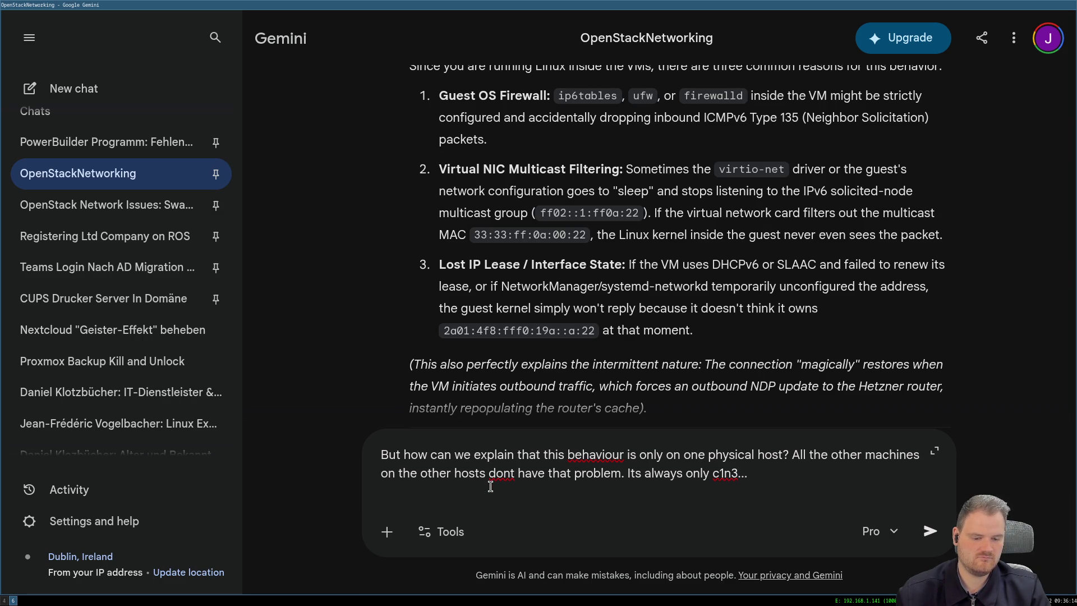
key(BackSpace)
key(shift+Return)
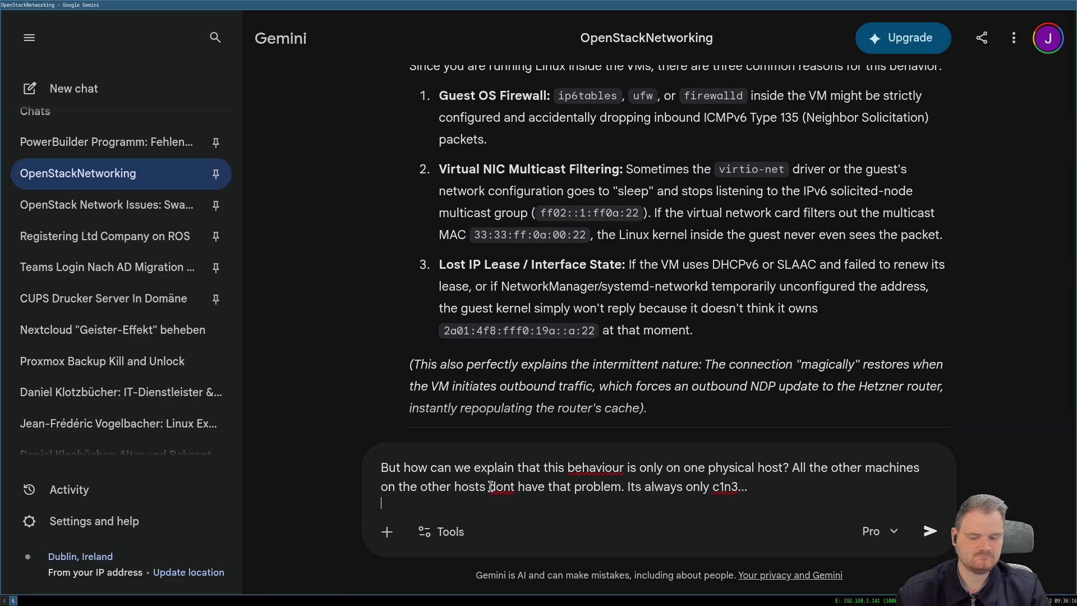
key(shift+Return)
text(Maybe it)
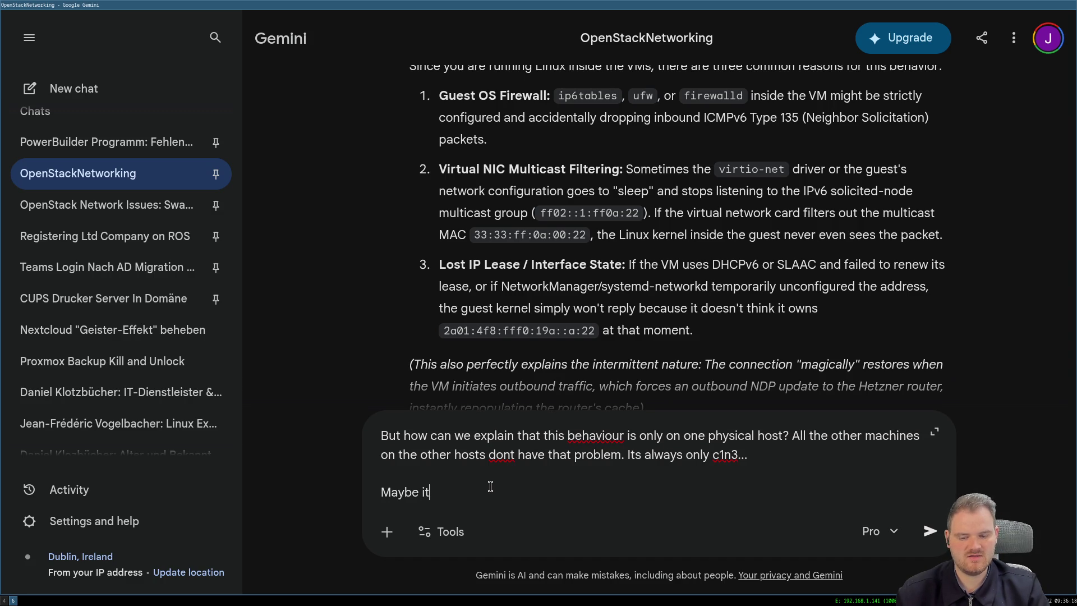
text(s someth)
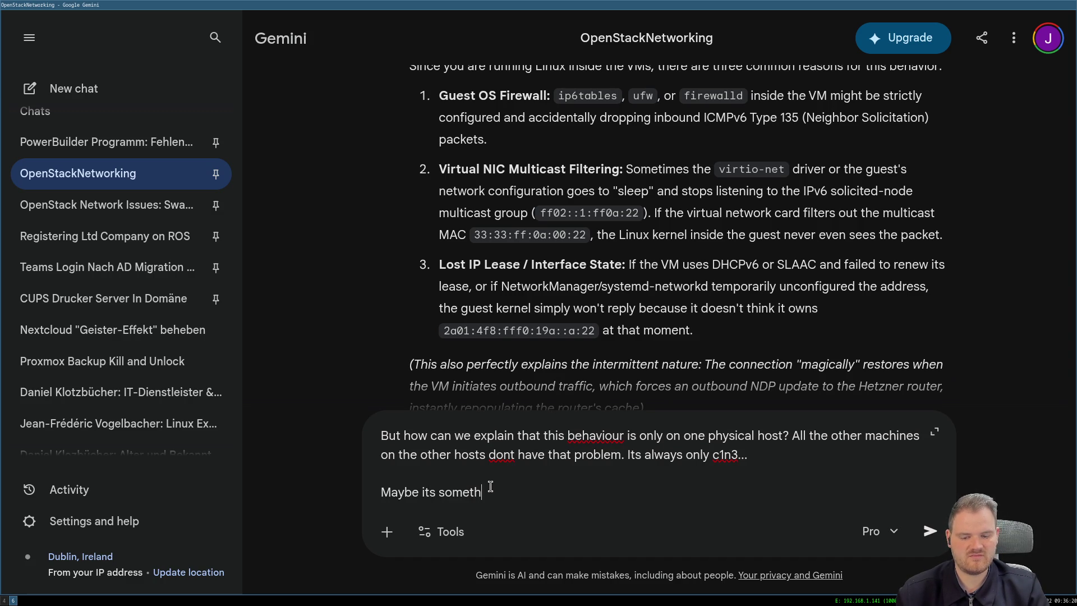
text(ing bao)
key(BackSpace)
key(BackSpace)
key(BackSpace)
text(a)
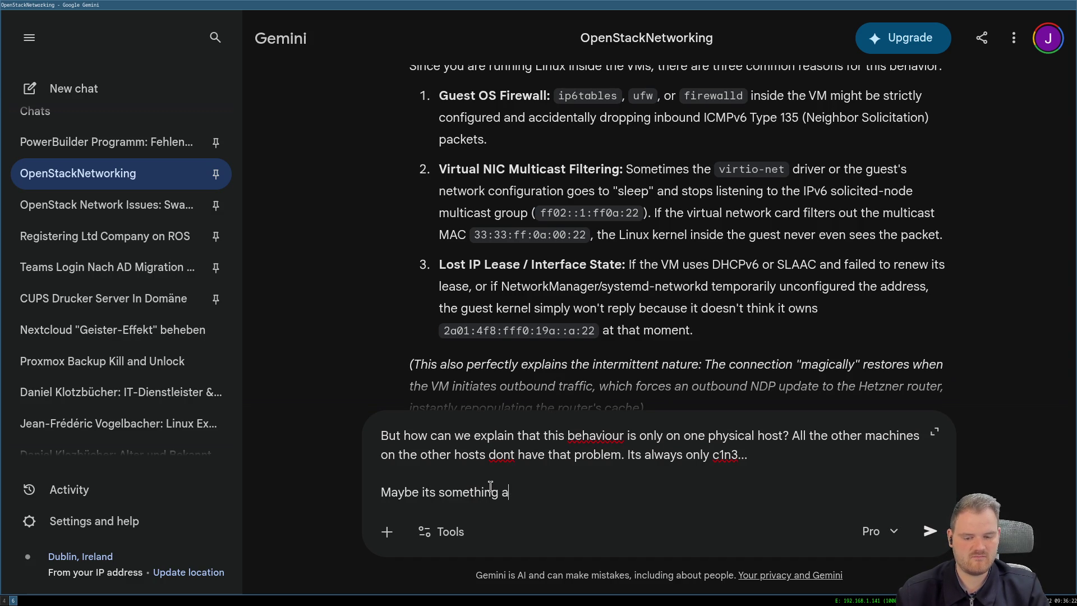
text(bouyt l)
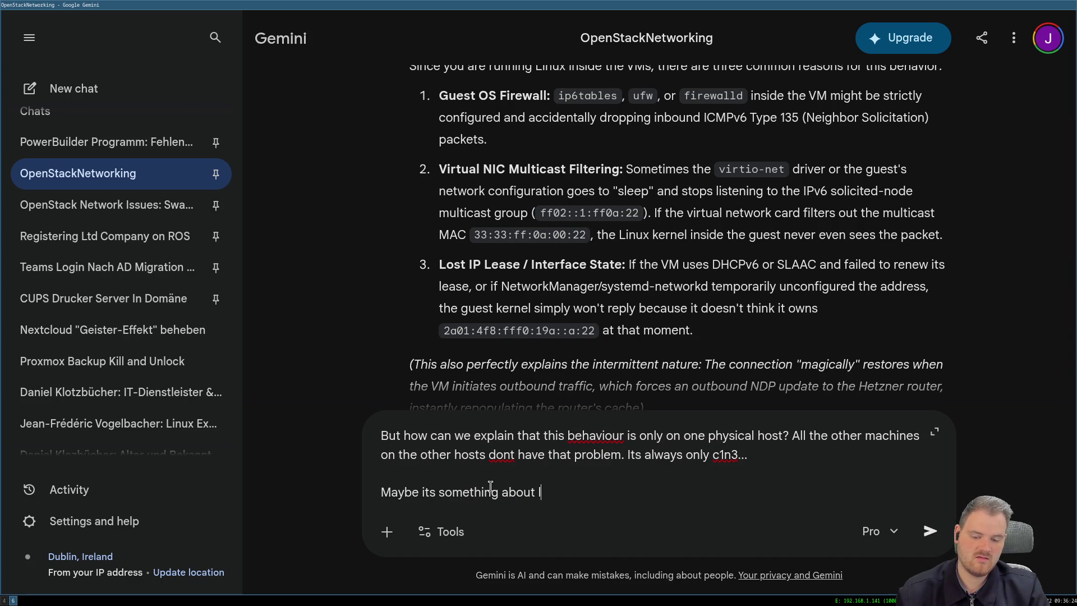
text(irt )
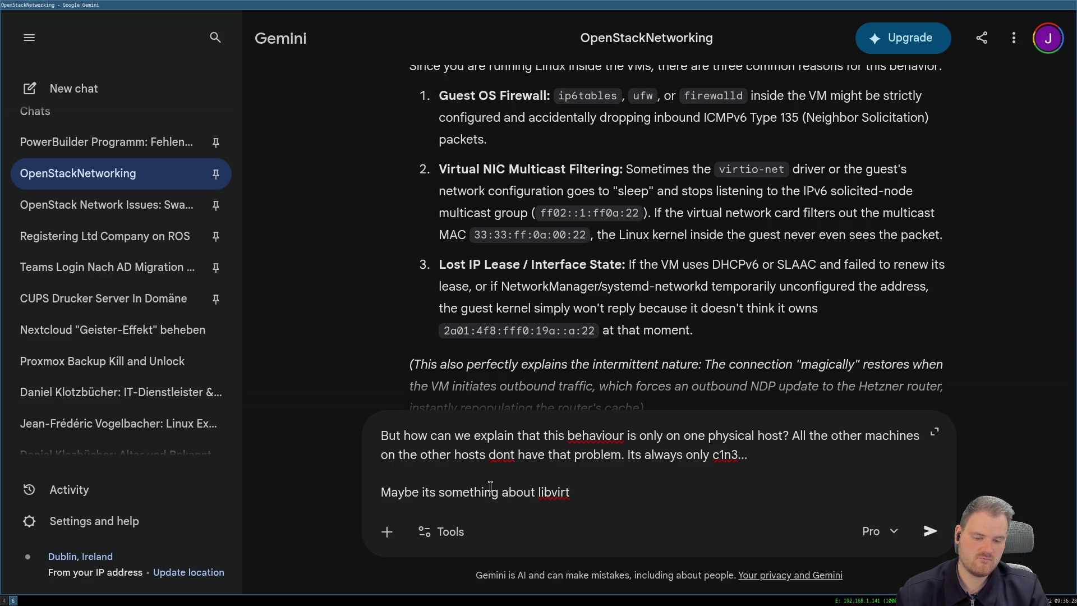
text(or any)
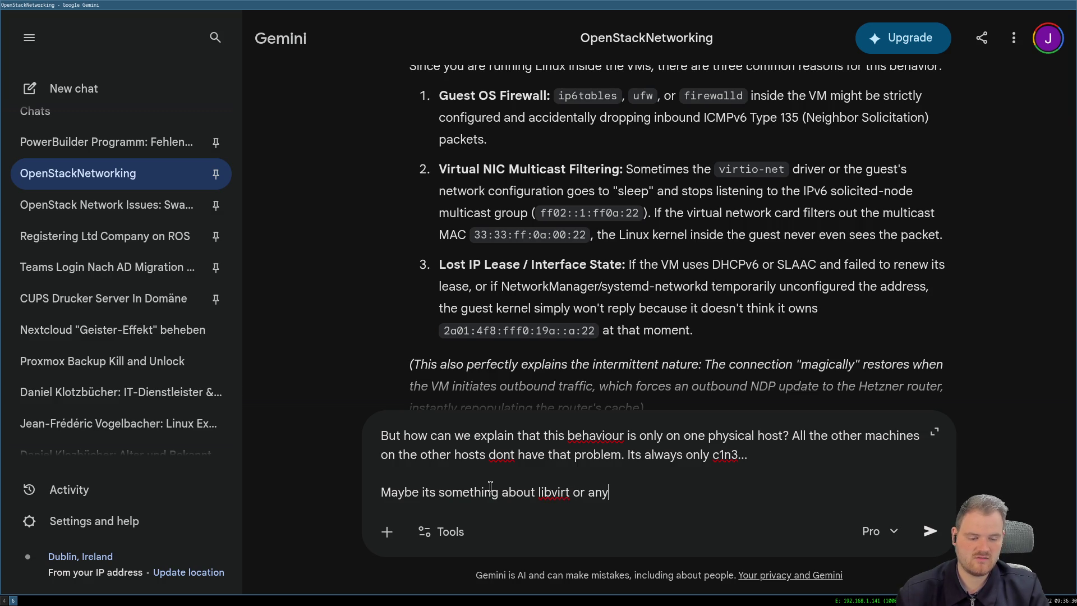
text(thing)
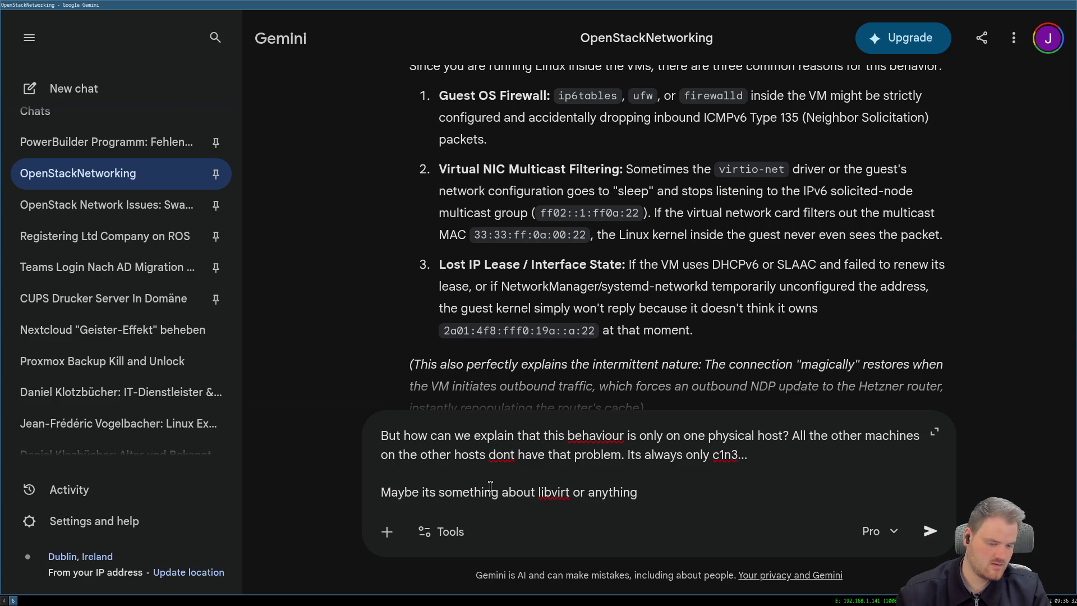
text(? D)
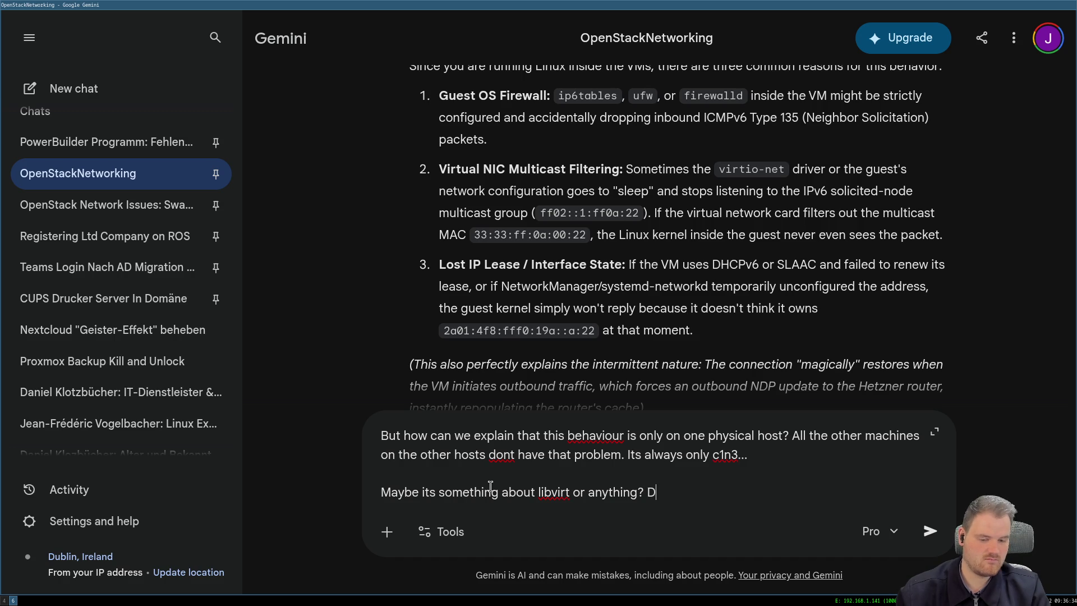
key(BackSpace)
text(Are the)
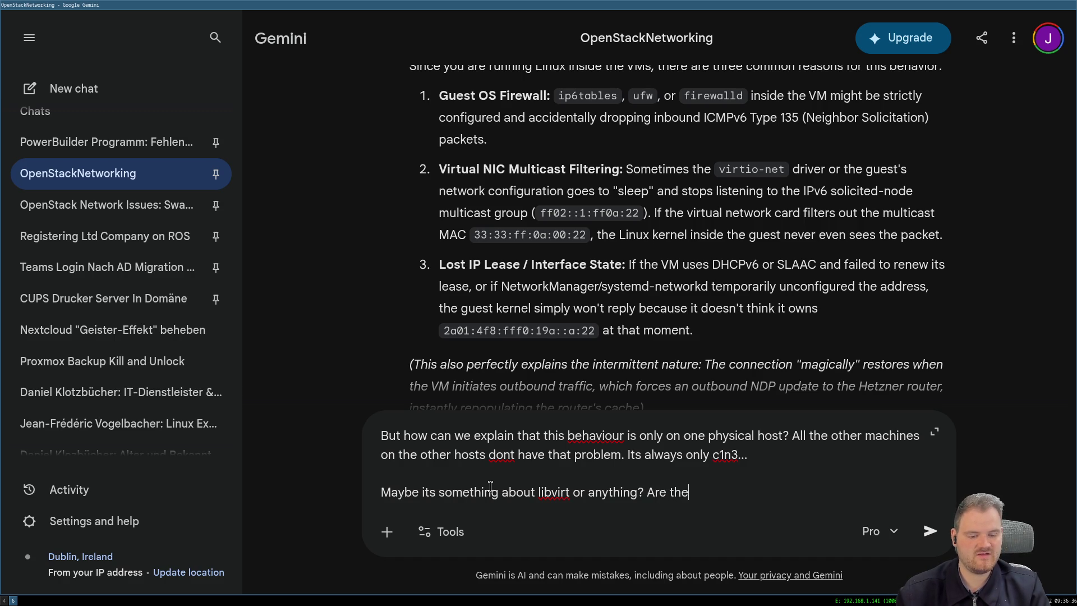
text(re valid ex)
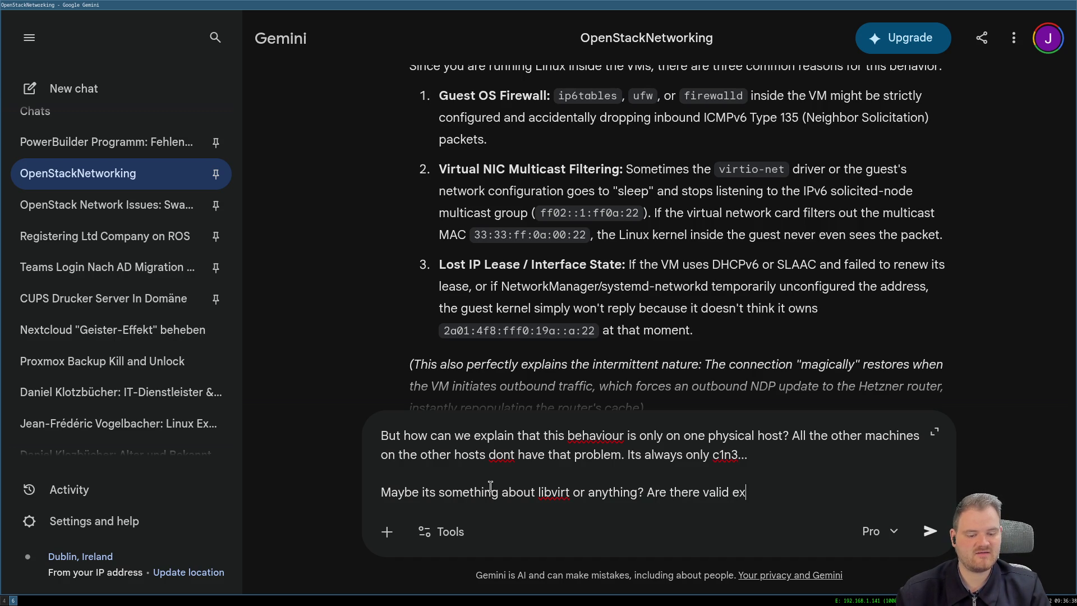
text(planations for)
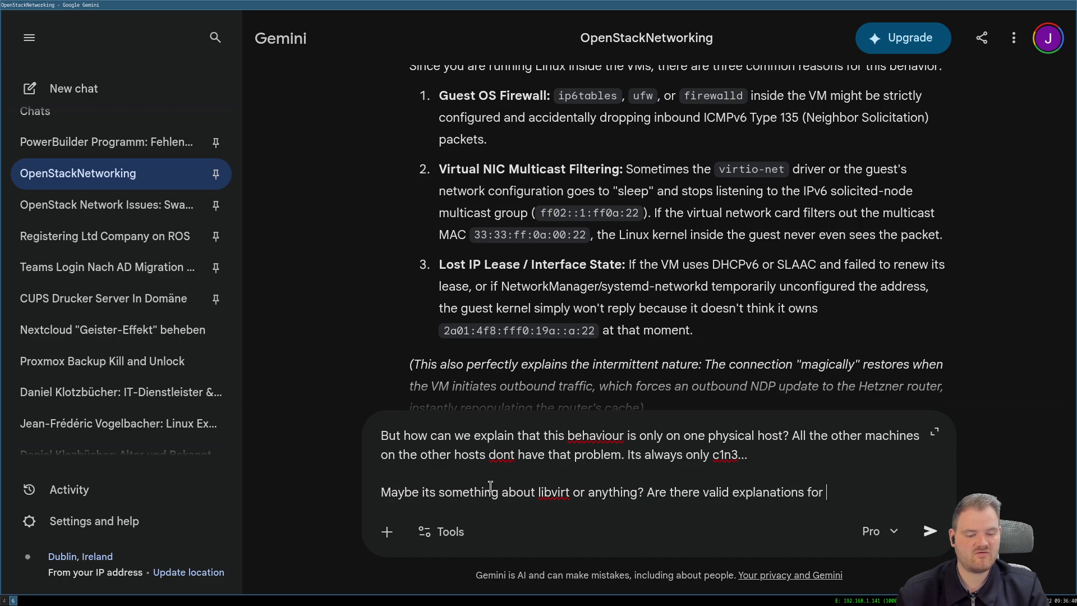
text(hat?)
key(shift+Return)
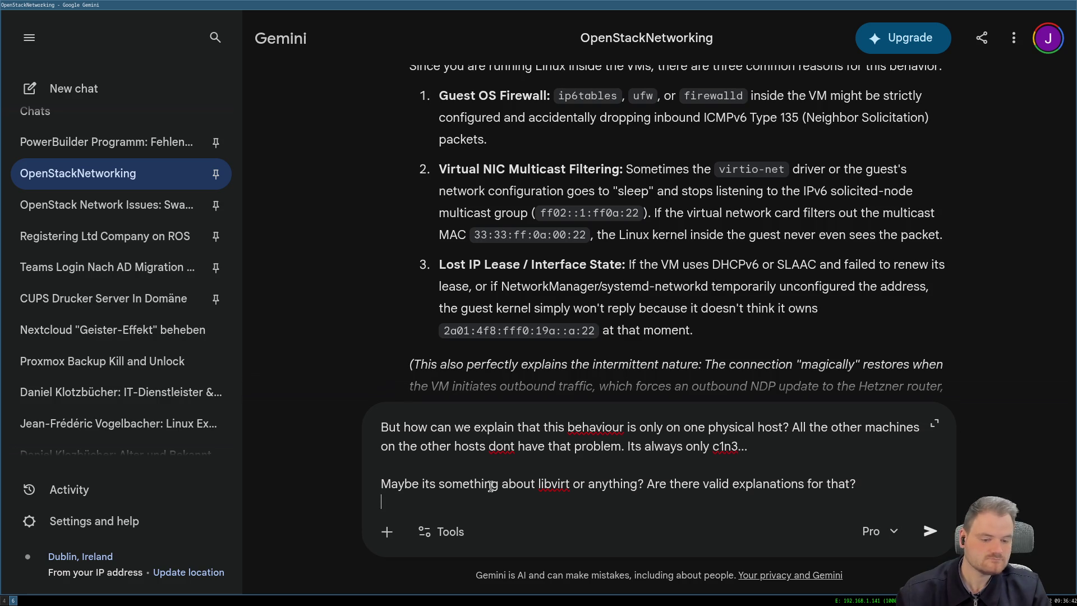
text(As sioo)
key(BackSpace)
key(BackSpace)
text(o)
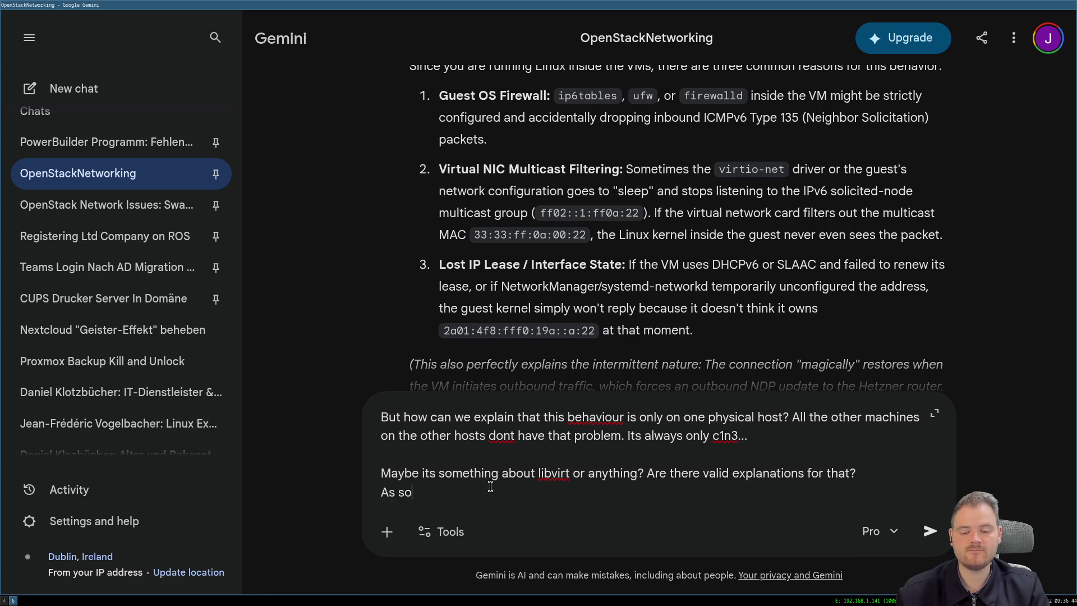
text(on I move of)
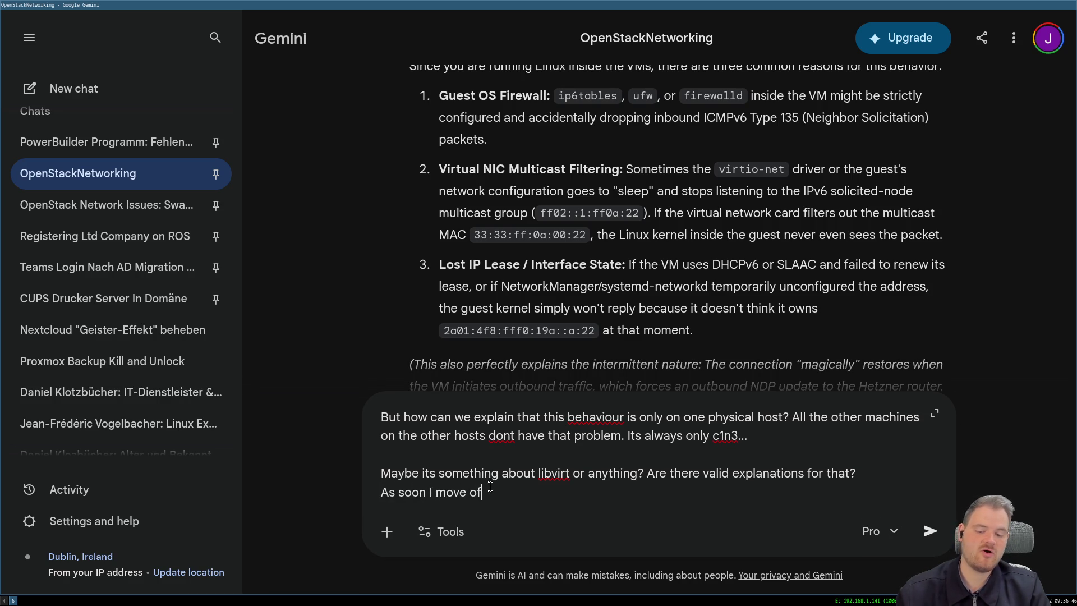
text(f a gue)
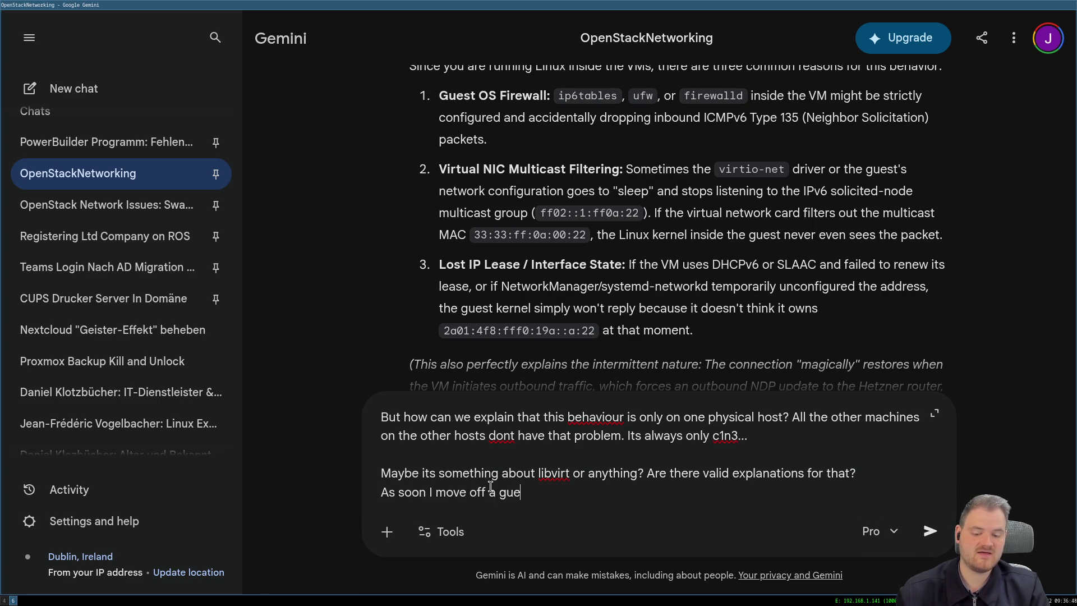
text(st vm of )
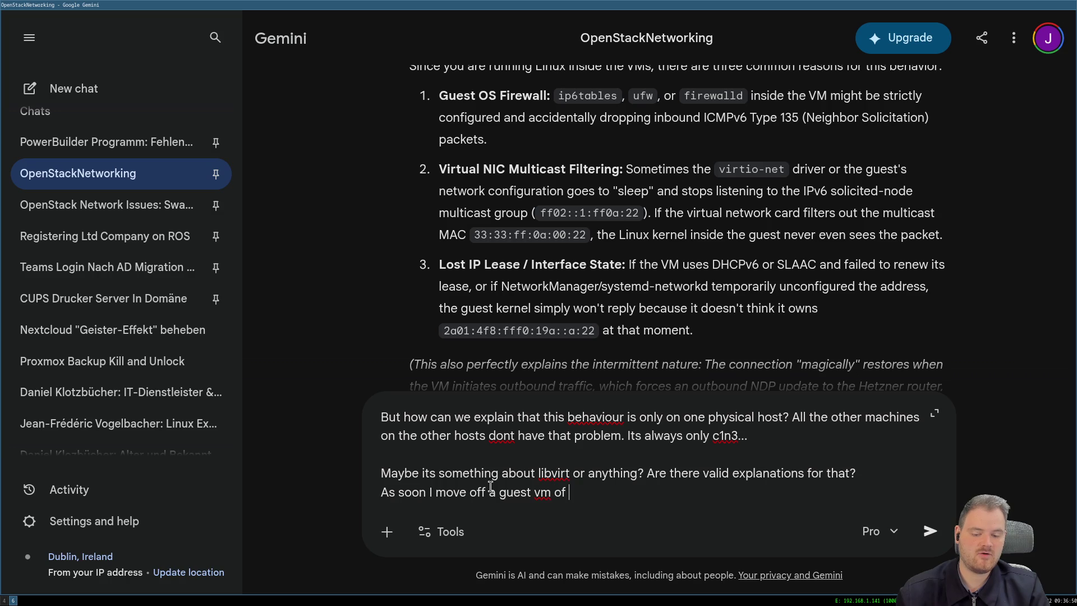
text(c1n3 to a)
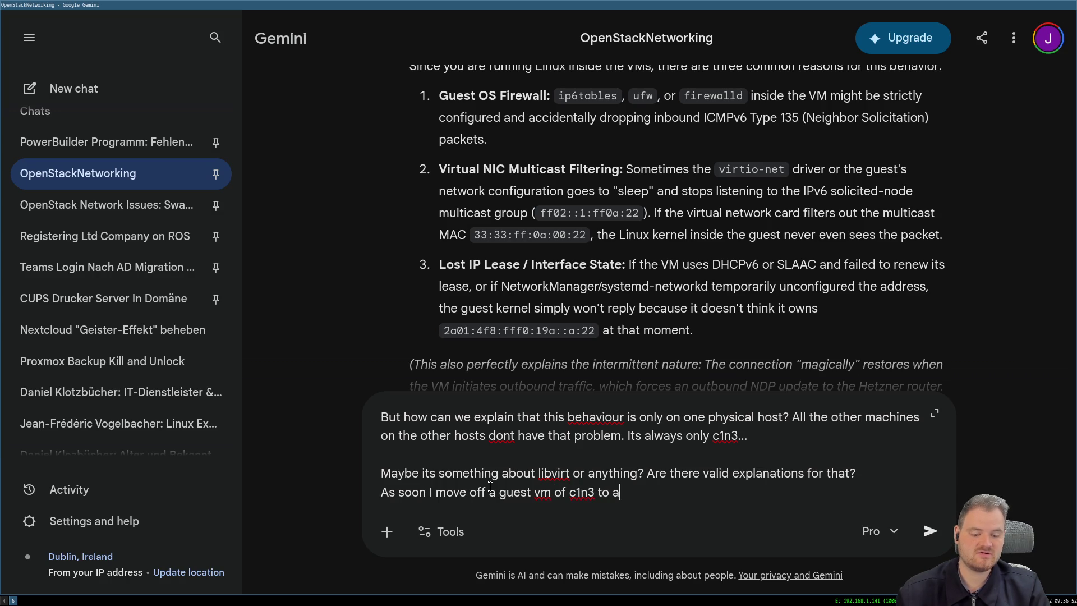
text(nother host it)
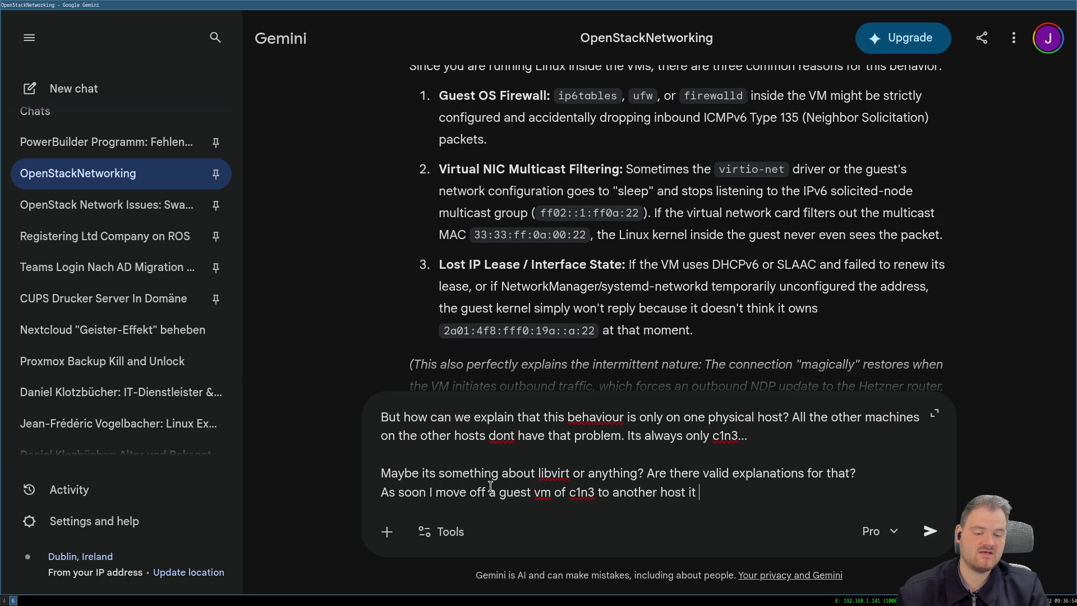
text(never has th)
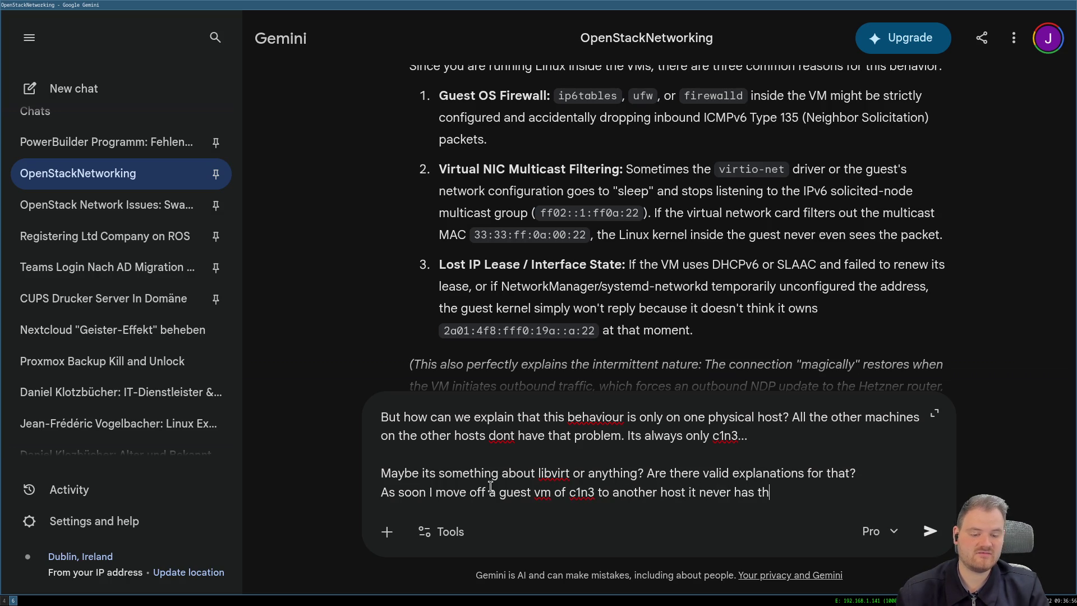
text(ose problems ag)
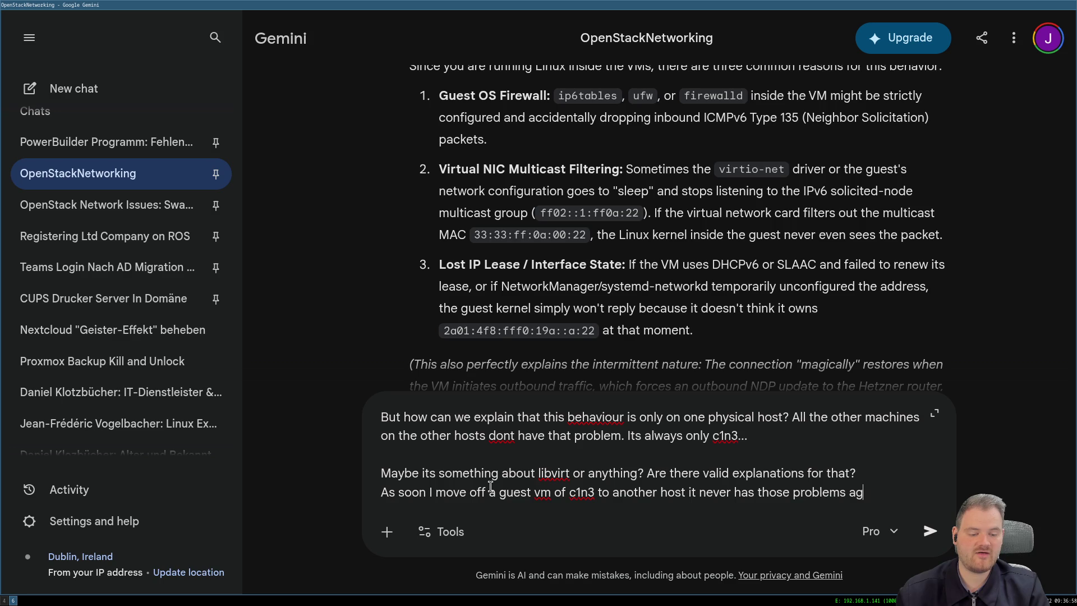
text(ain. SO )
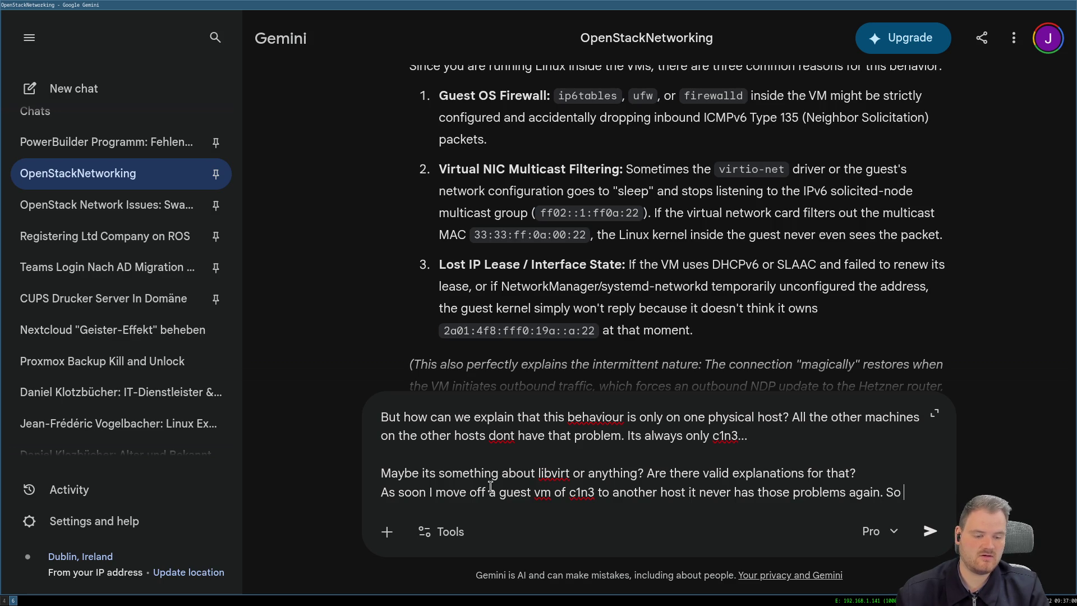
text(I guess its no)
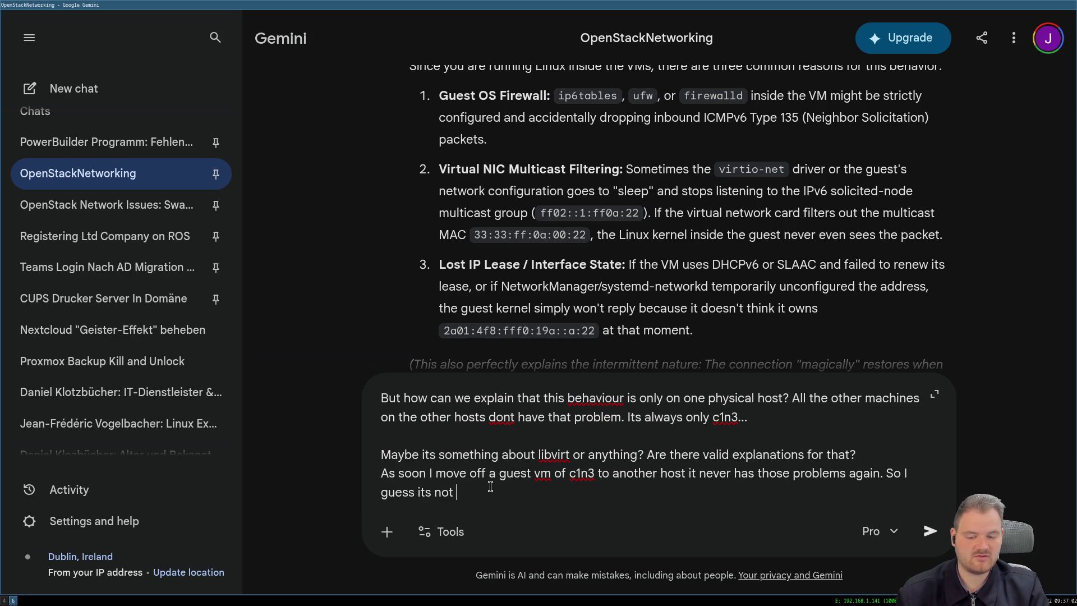
text(theguest vm)
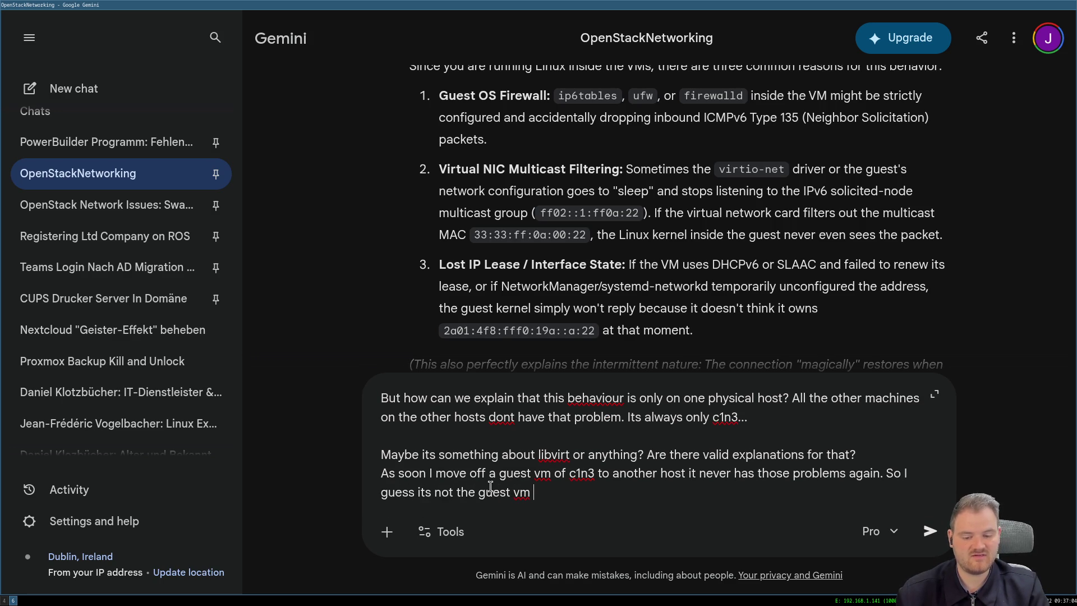
text( itself.)
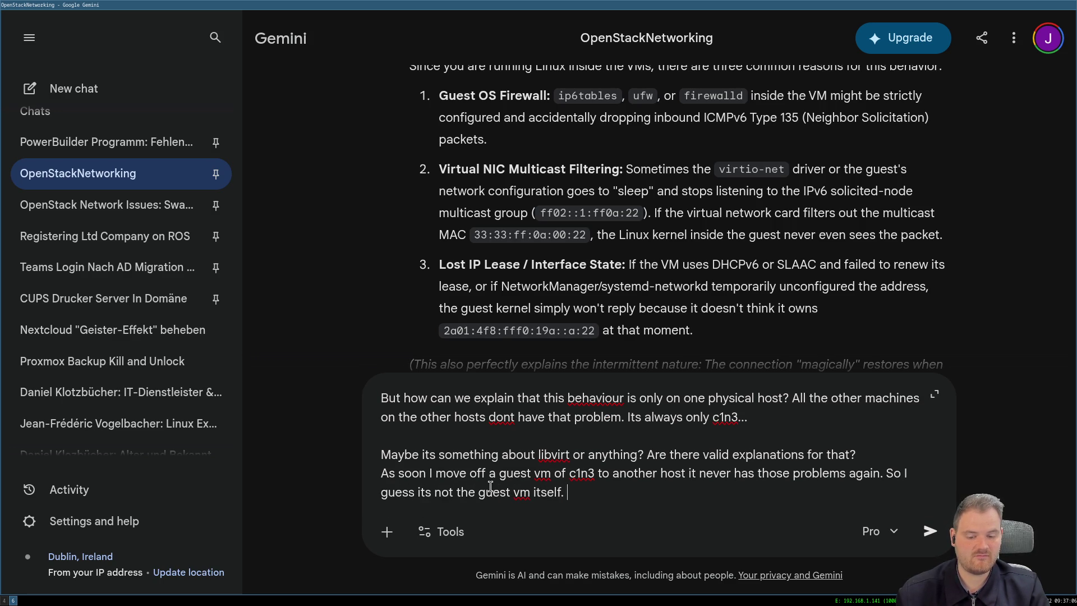
key(Return)
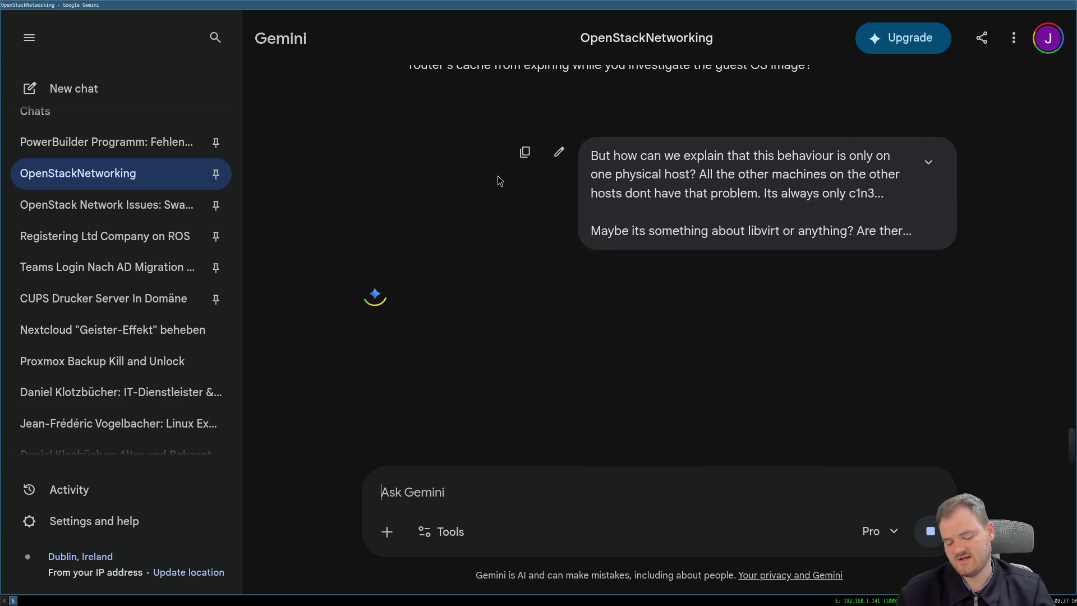
Switch to the terminal workspace and clear its output.
key(super+4)
key(ctrl+l)
Cancel the history search and place both terminals side by side.
key(ctrl+r)
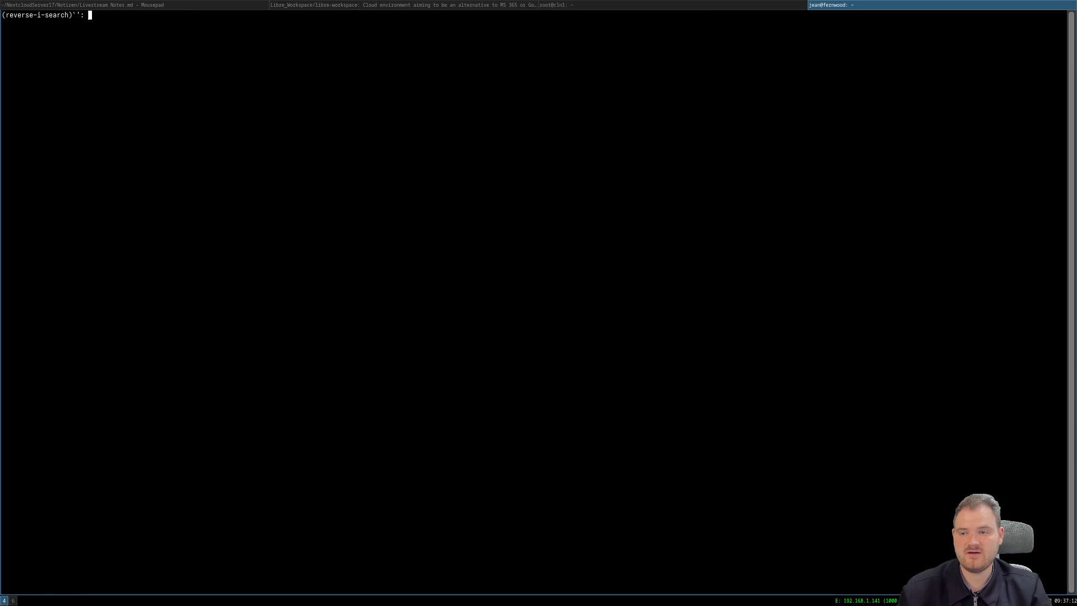
key(ctrl+g)
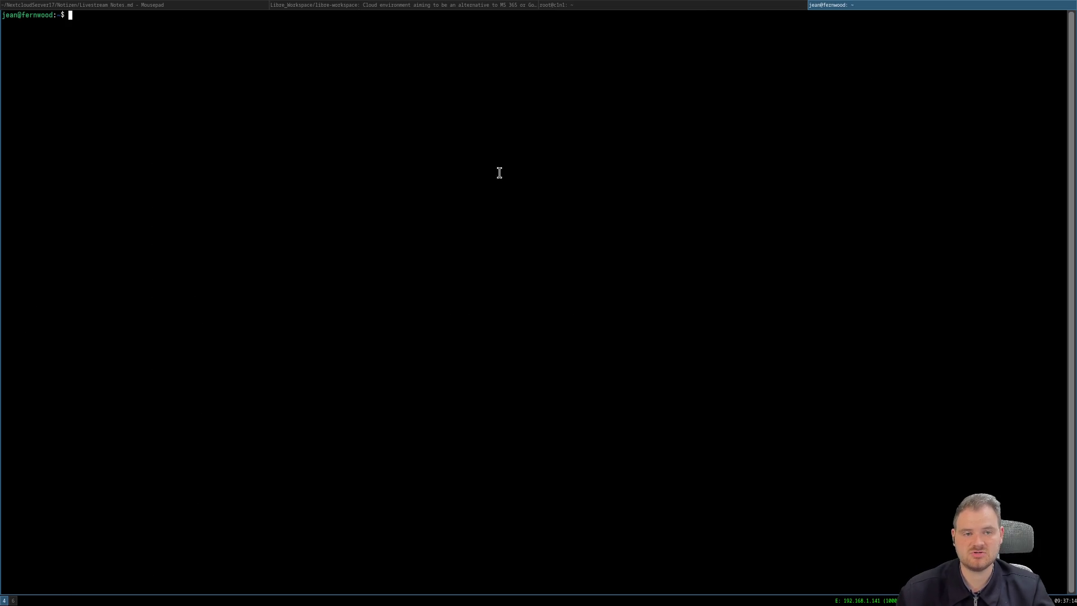
key(super+shift+Left)
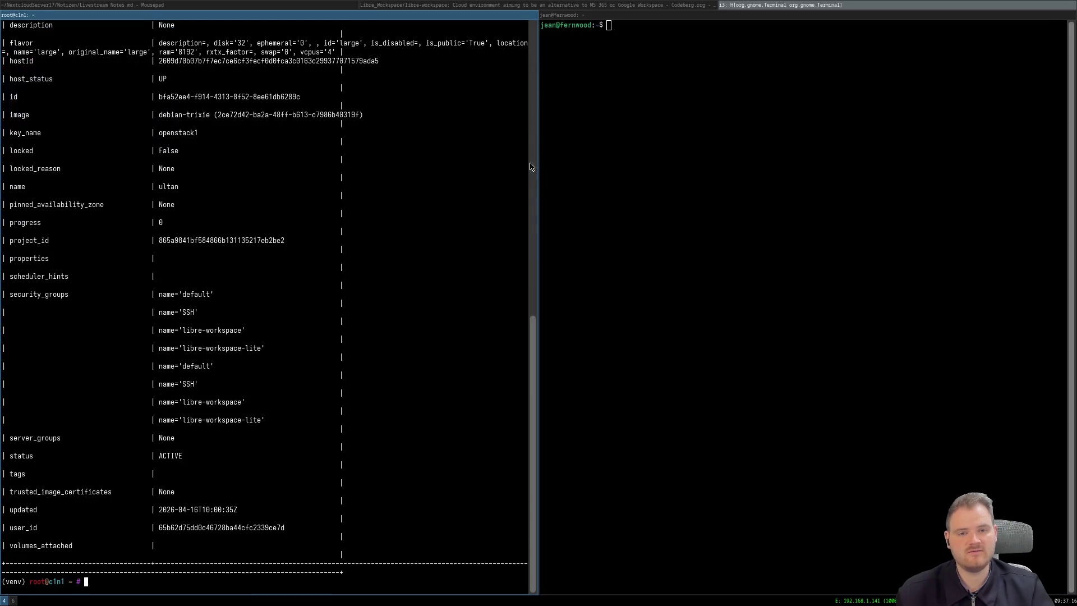
text(ssh r)
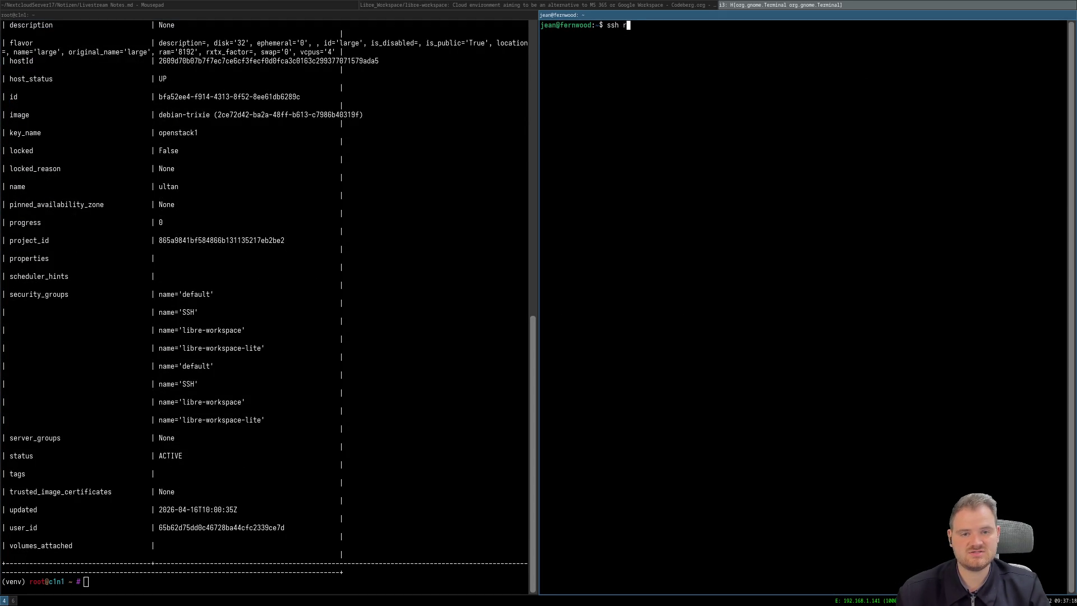
Recall and run ssh root@c1n3 to open a root shell, then move to the empty desktop.
key(ctrl+c)
key(Up)
key(Up)
key(Return)
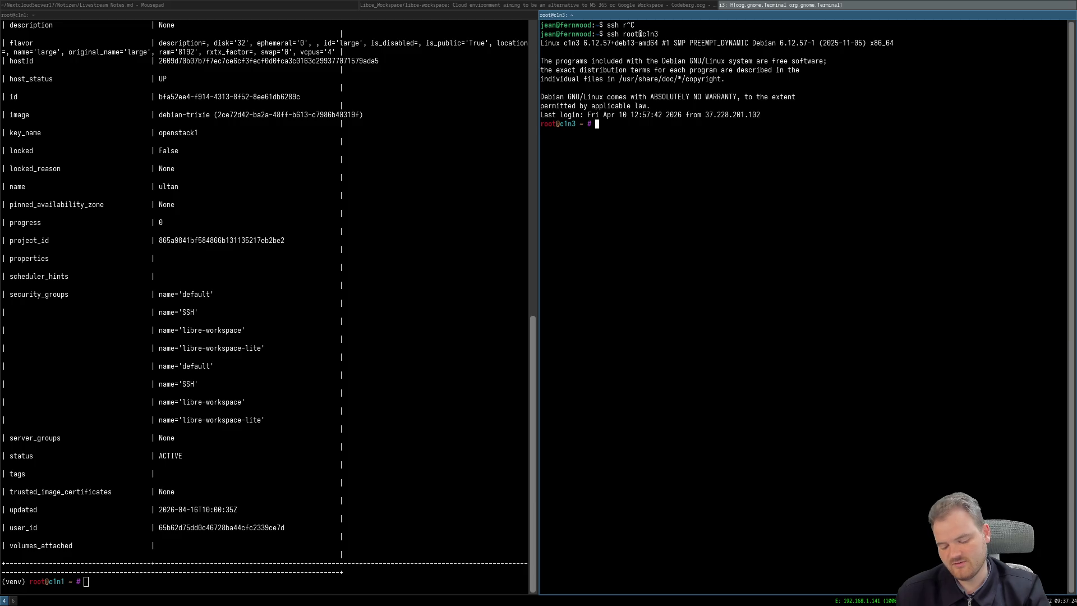
key(super+7)
key(super+6)
key(super+7)
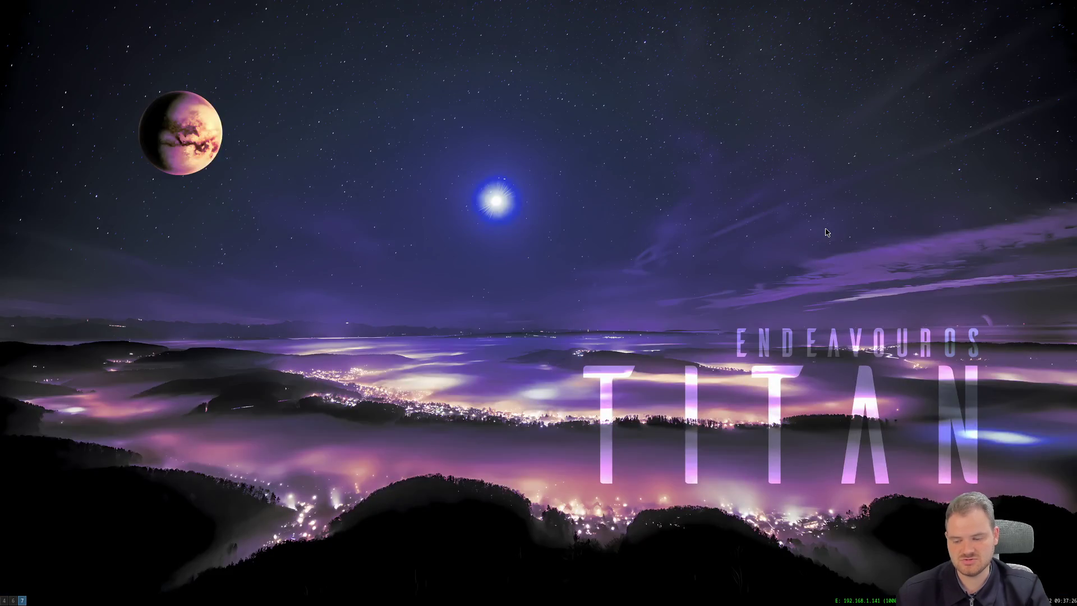
Return to the Gemini chat and read the answer blaming c1n3's hypervisor layer and checksum offloading.
key(super+5)
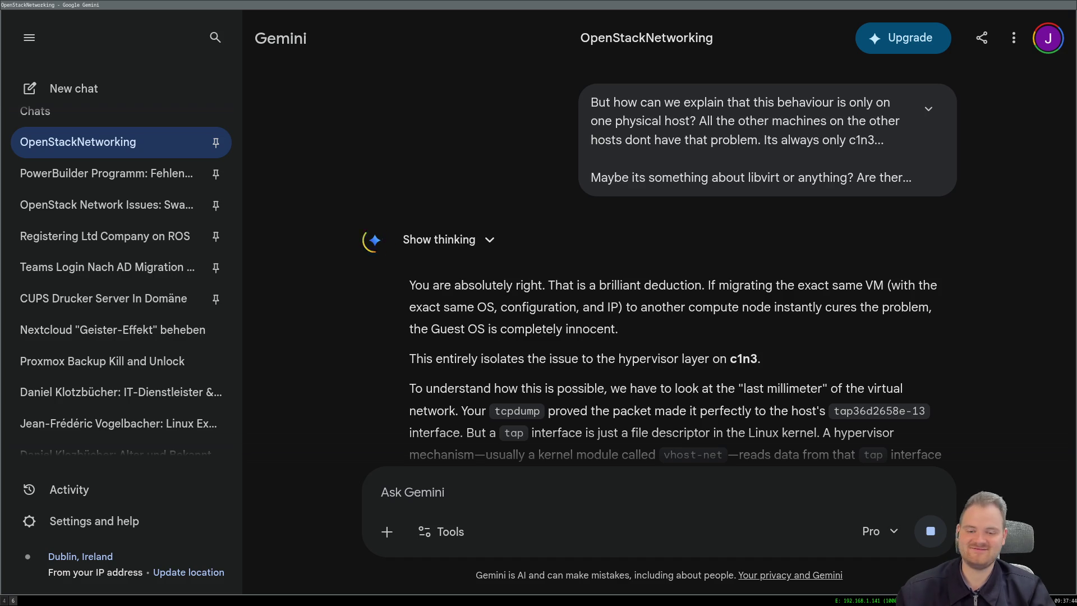
click(320, 270)
scroll(401, 285, down, 2)
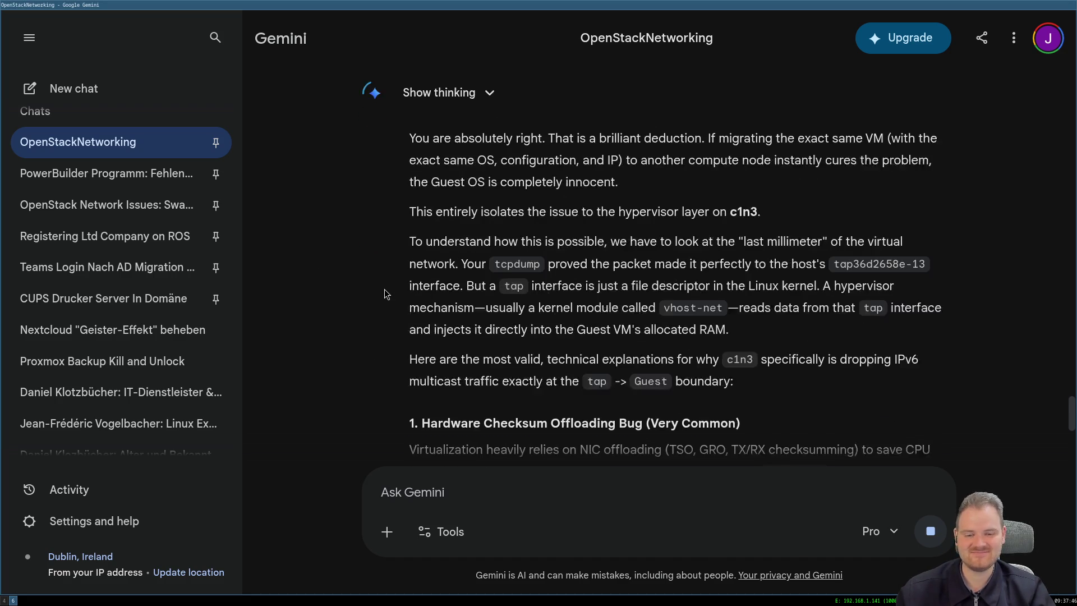
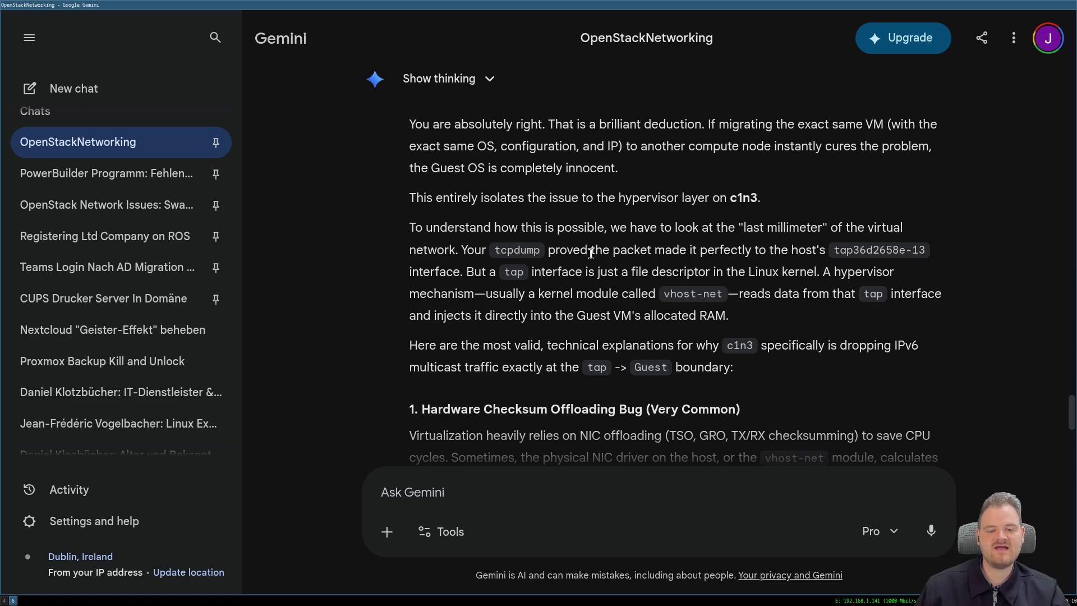
Highlight Gemini's c1n3 explanations about the tap interface, NIC offloading, vhost-net and ICMPv6 checksums.
mouse_move(589, 250)
mouse_down()
mouse_move(757, 249)
mouse_move(487, 272)
mouse_move(861, 273)
mouse_move(465, 292)
mouse_move(913, 296)
mouse_move(729, 316)
mouse_move(458, 296)
mouse_move(431, 314)
mouse_move(730, 318)
mouse_up()
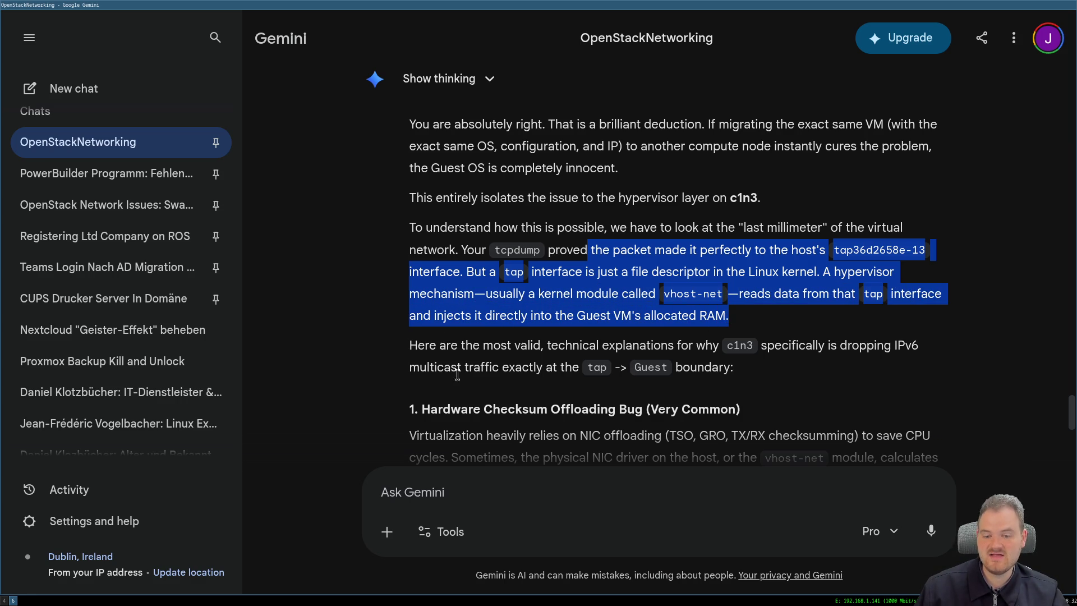
mouse_move(410, 344)
mouse_down()
mouse_move(549, 346)
mouse_move(665, 367)
mouse_move(751, 348)
mouse_move(859, 346)
mouse_move(635, 346)
mouse_move(450, 367)
mouse_move(680, 367)
mouse_up()
scroll(491, 360, down, 3)
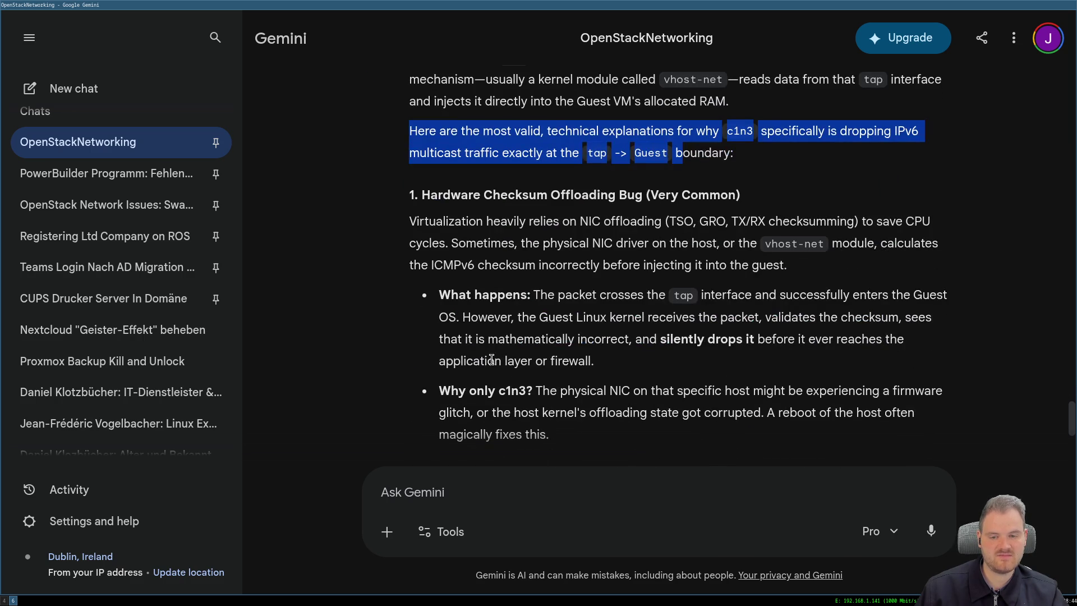
click(570, 226)
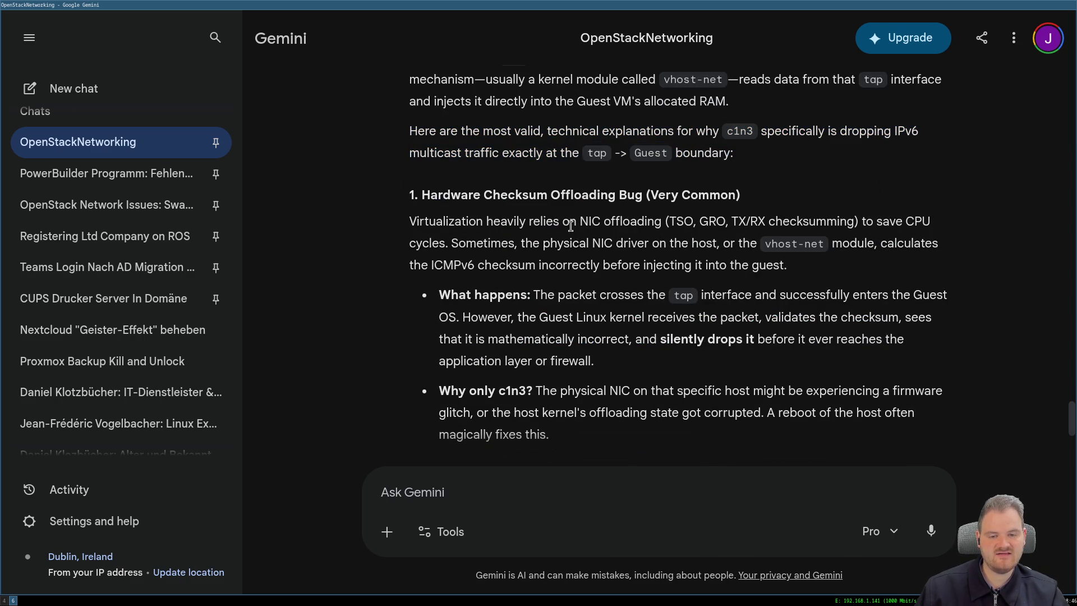
drag(571, 226, 643, 223)
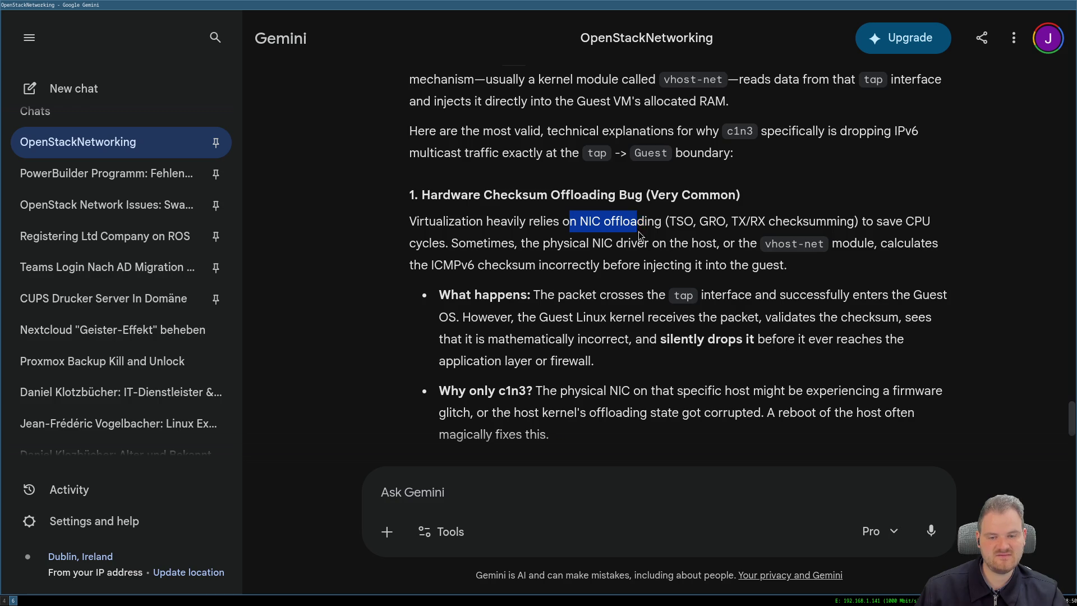
drag(643, 222, 631, 248)
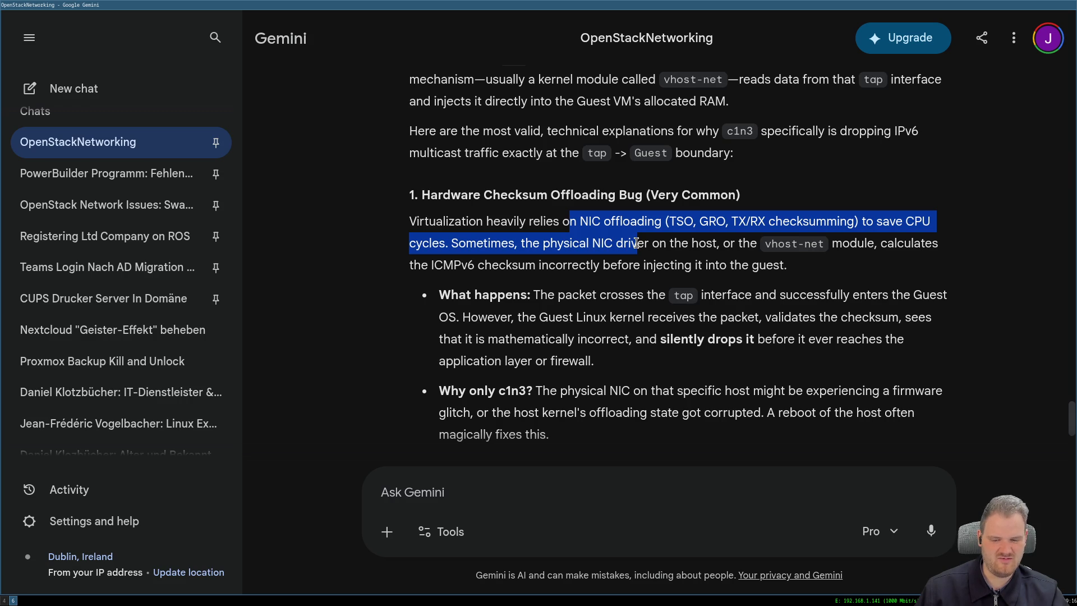
drag(637, 242, 644, 264)
click(644, 258)
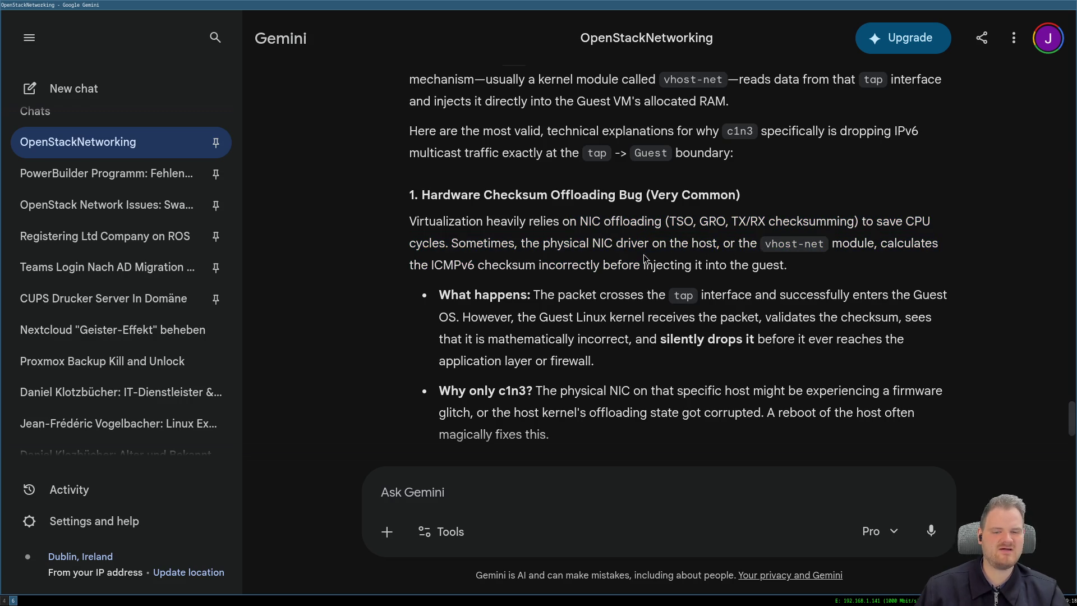
mouse_move(878, 242)
mouse_down()
mouse_move(432, 258)
mouse_move(548, 264)
mouse_up()
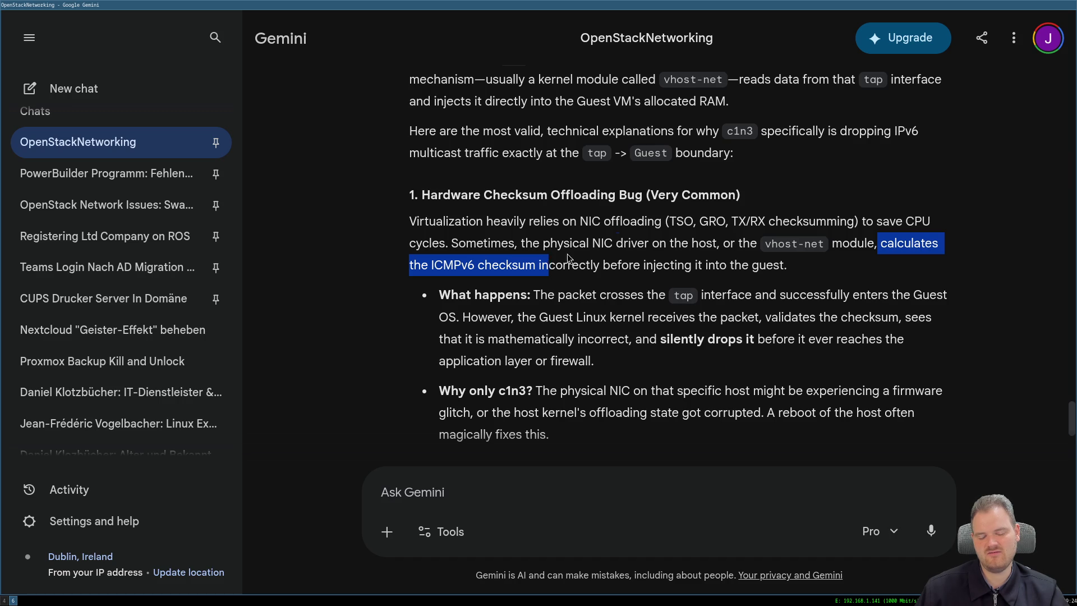
drag(549, 264, 784, 271)
scroll(600, 242, down, 2)
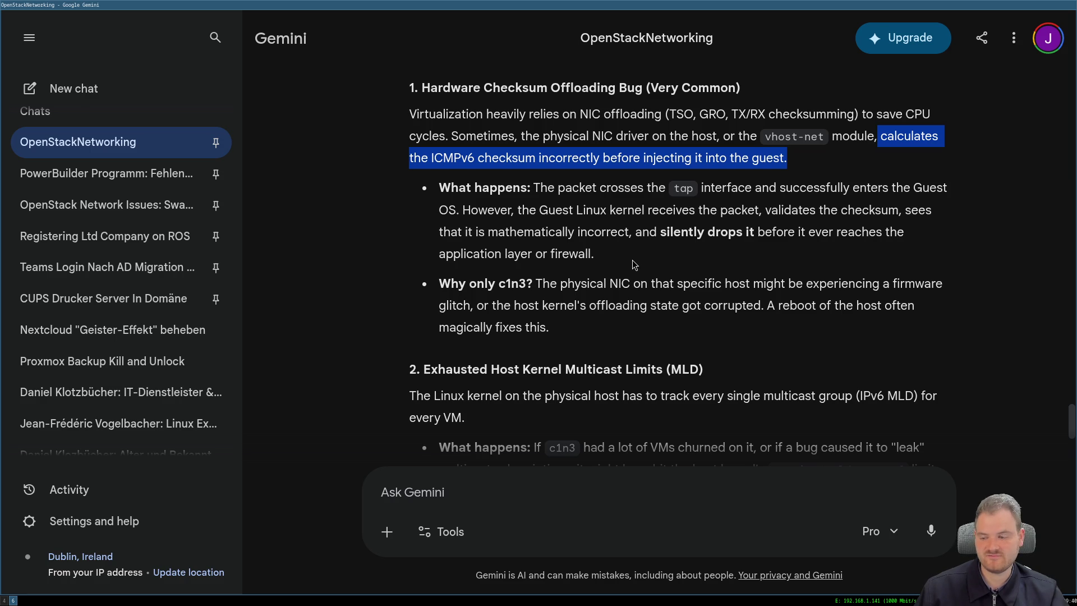
scroll(633, 266, down, 2)
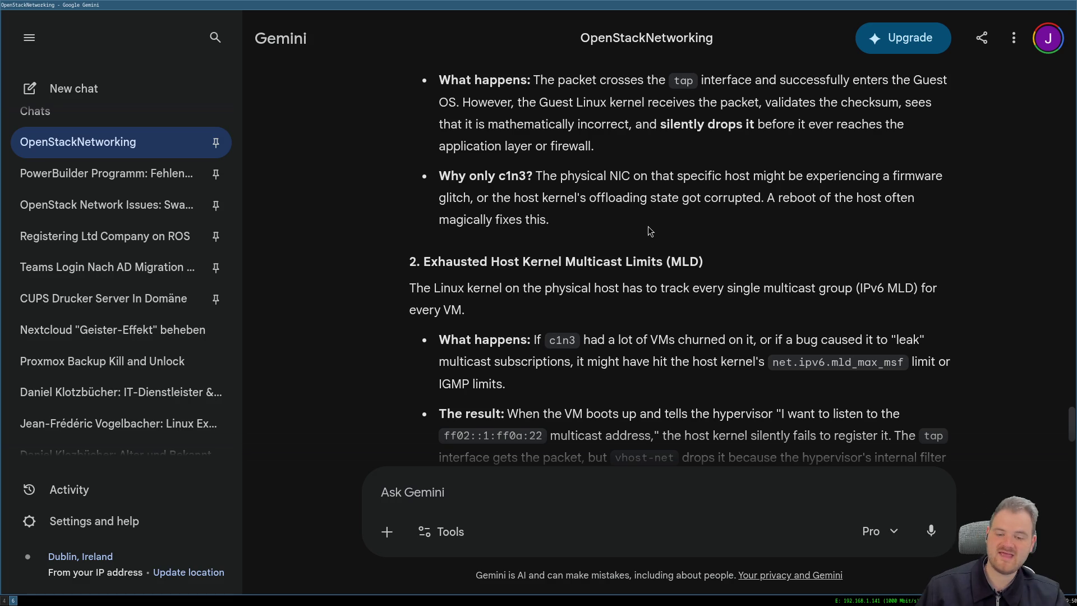
scroll(648, 227, down, 3)
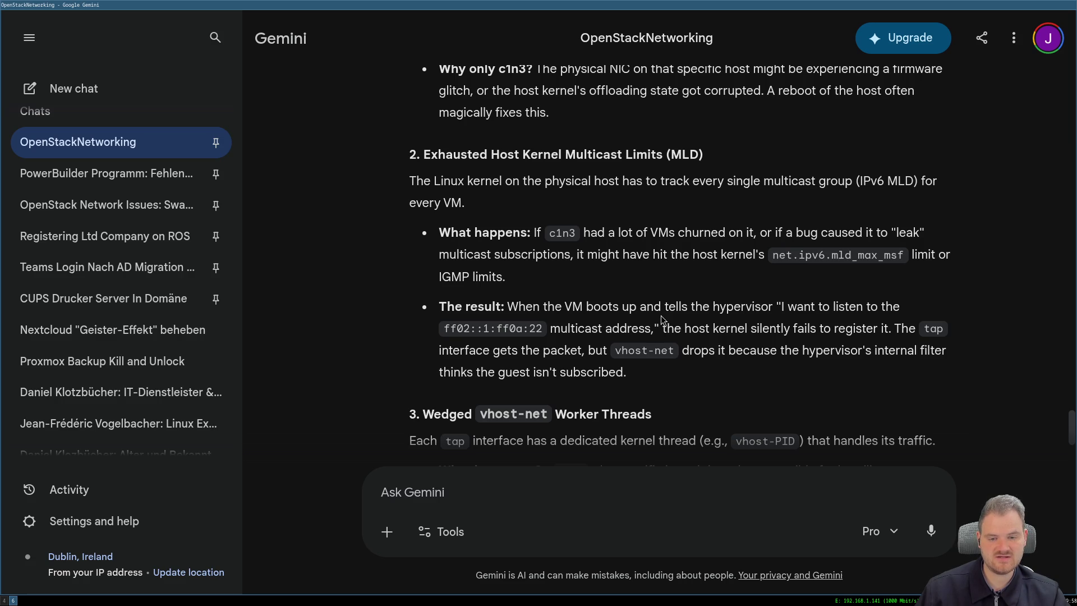
scroll(651, 321, down, 3)
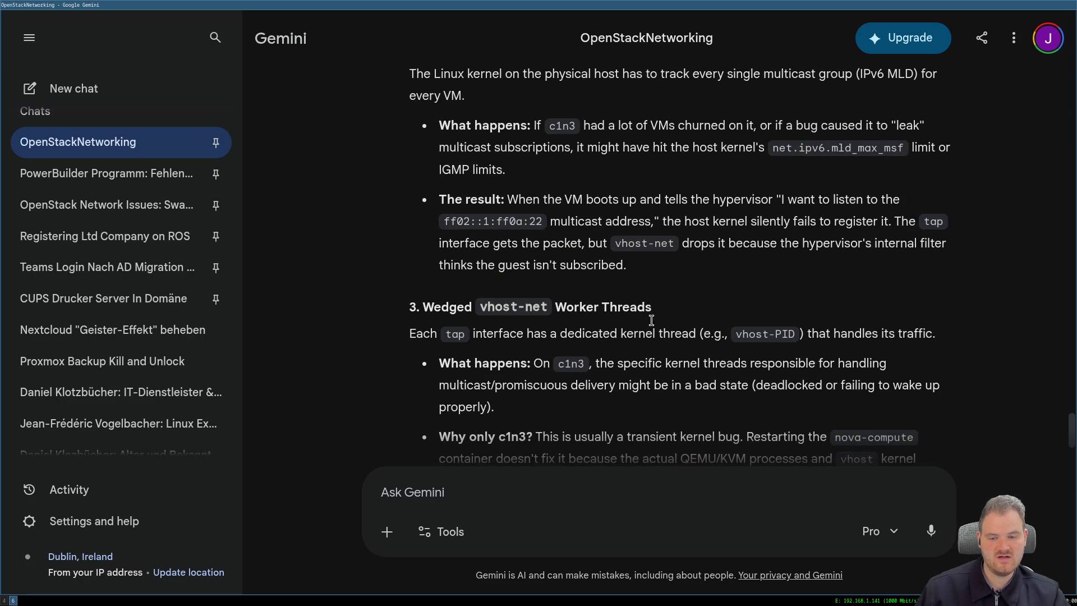
scroll(645, 333, down, 4)
scroll(640, 341, down, 2)
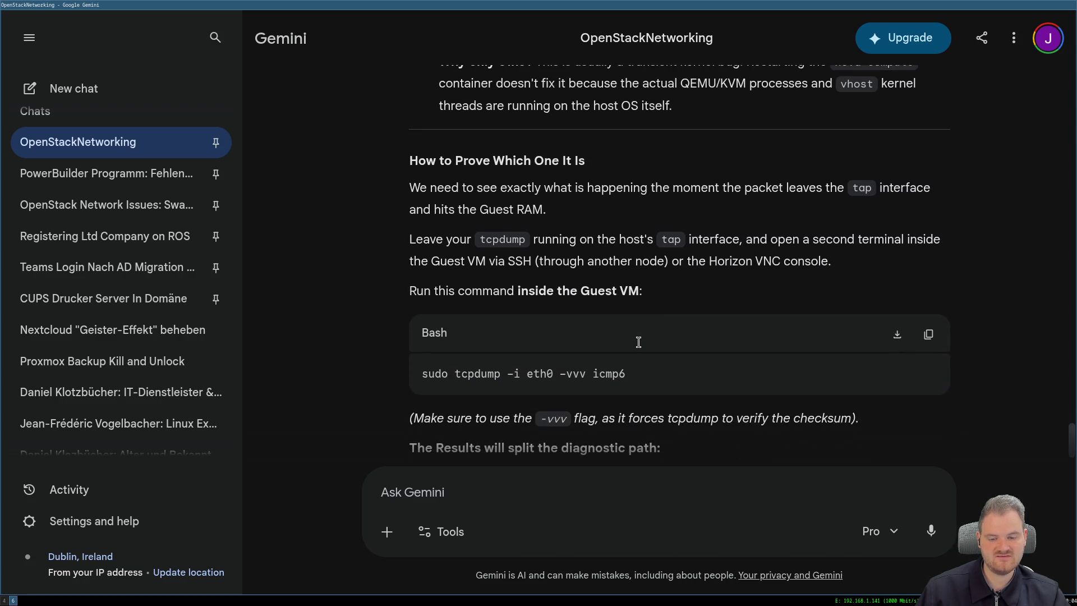
scroll(639, 341, down, 5)
scroll(638, 342, down, 2)
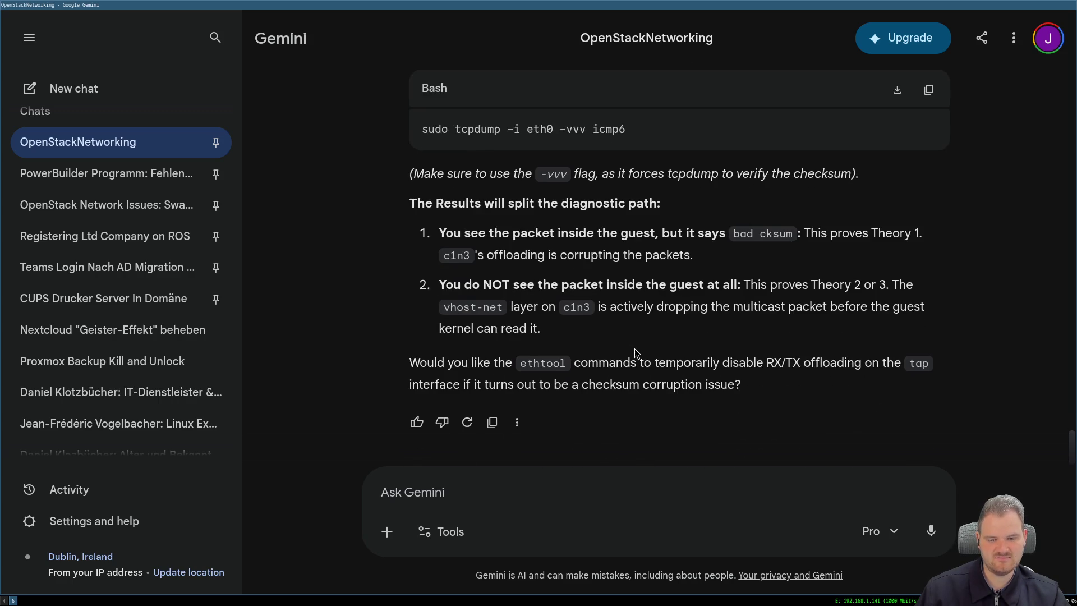
scroll(637, 347, up, 5)
scroll(635, 353, up, 5)
scroll(635, 352, up, 5)
scroll(618, 336, up, 5)
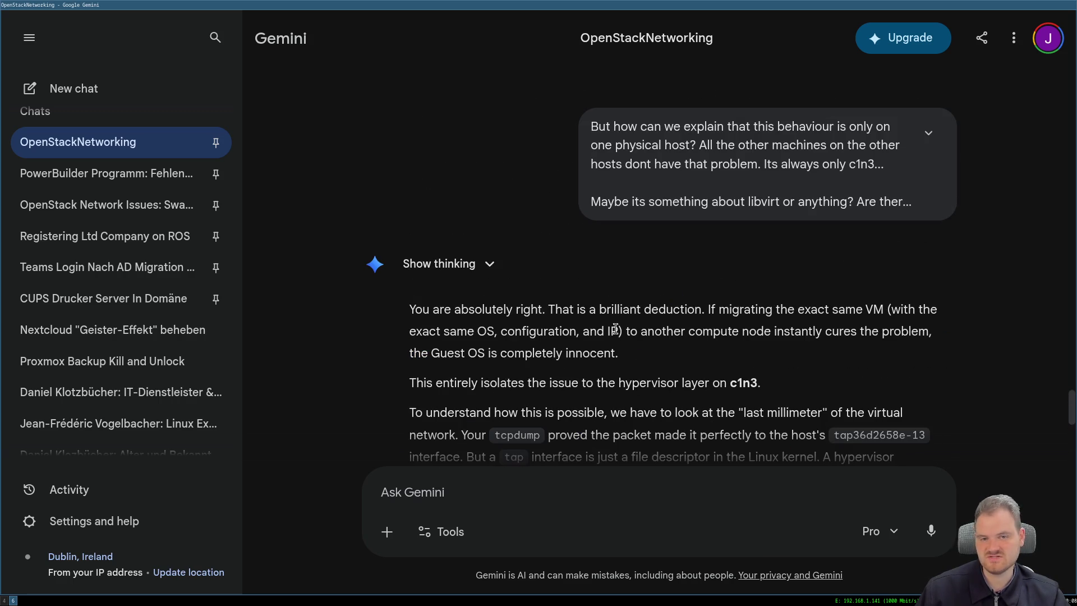
In a new full-screen terminal, recall and run 'sudo wg-quick up wg1' with the sudo password.
key(super+4)
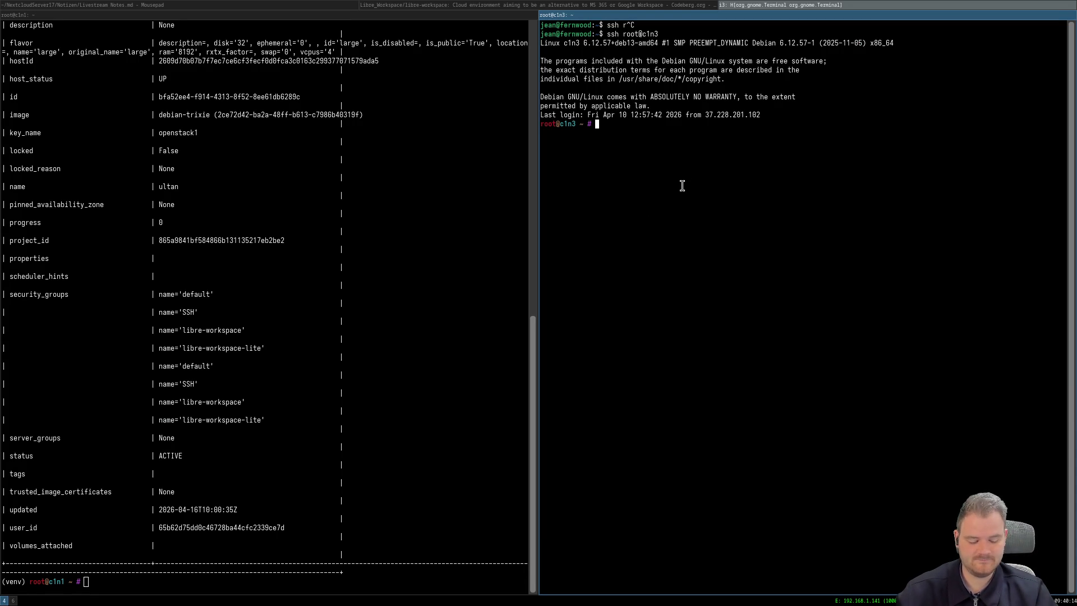
key(super+Return)
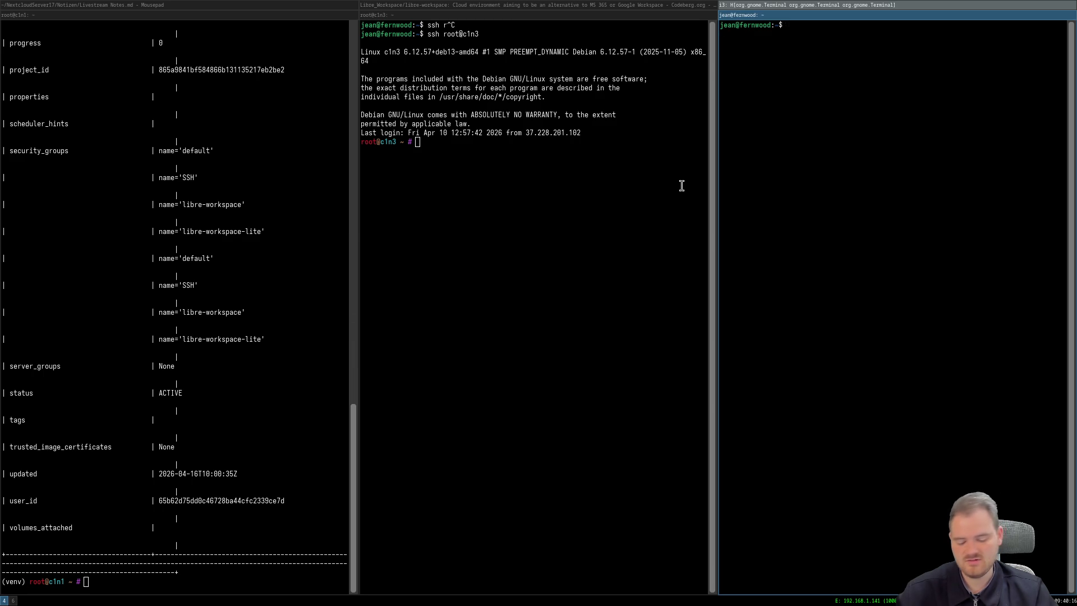
key(super+f)
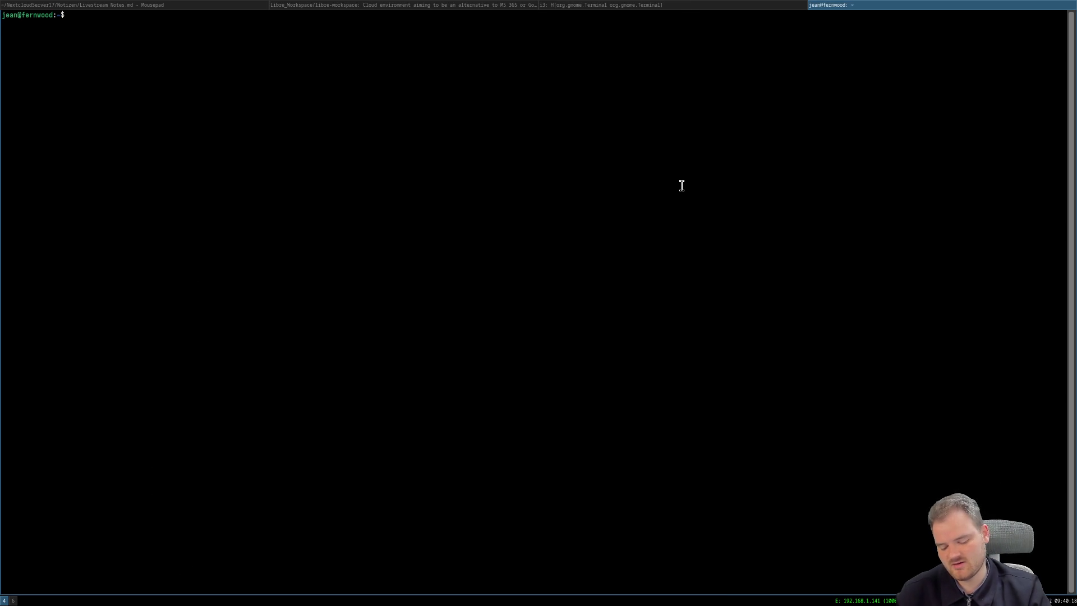
key(ctrl+r)
text(q)
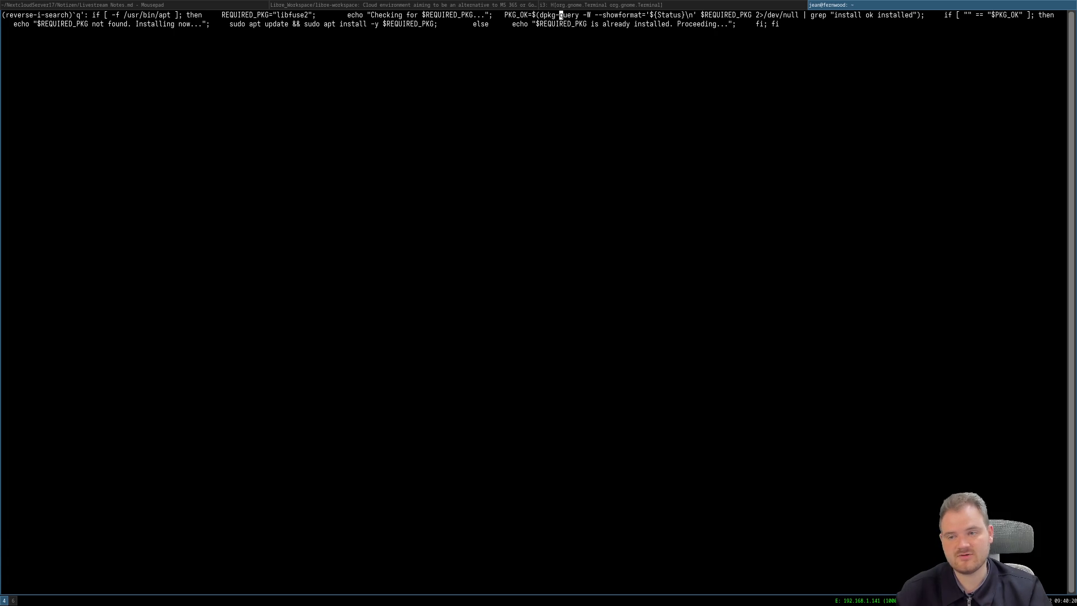
text(q)
key(Up)
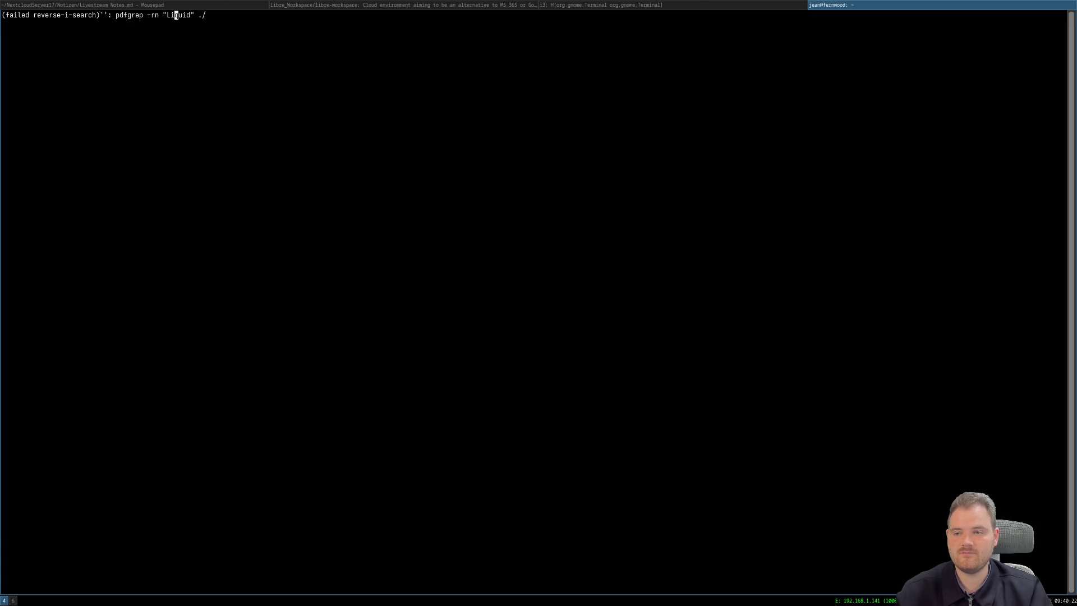
key(Up)
key(ctrl+c)
key(ctrl+r)
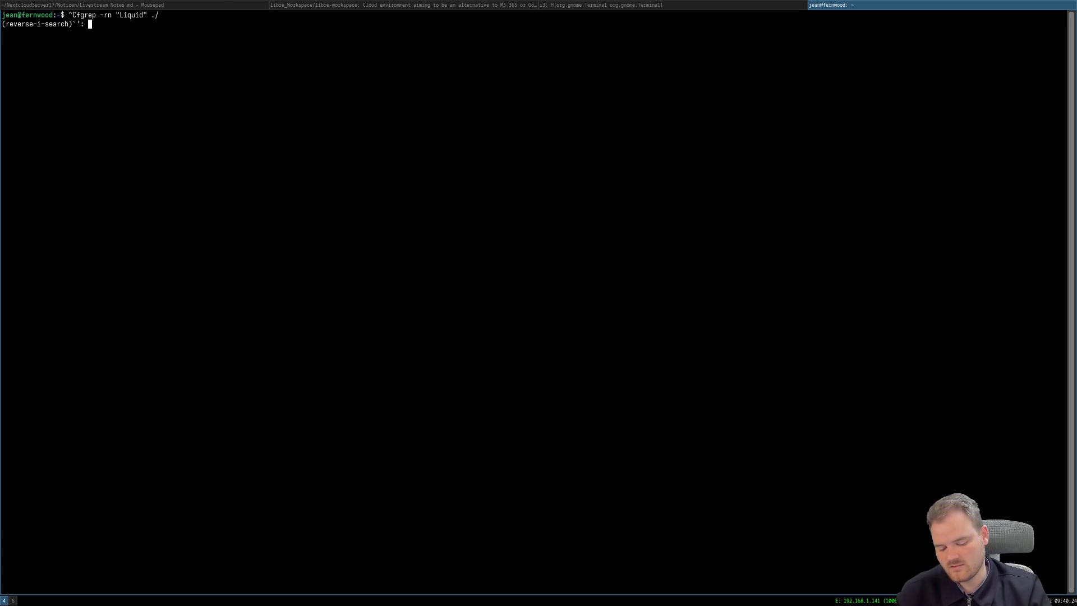
text(qgquic)
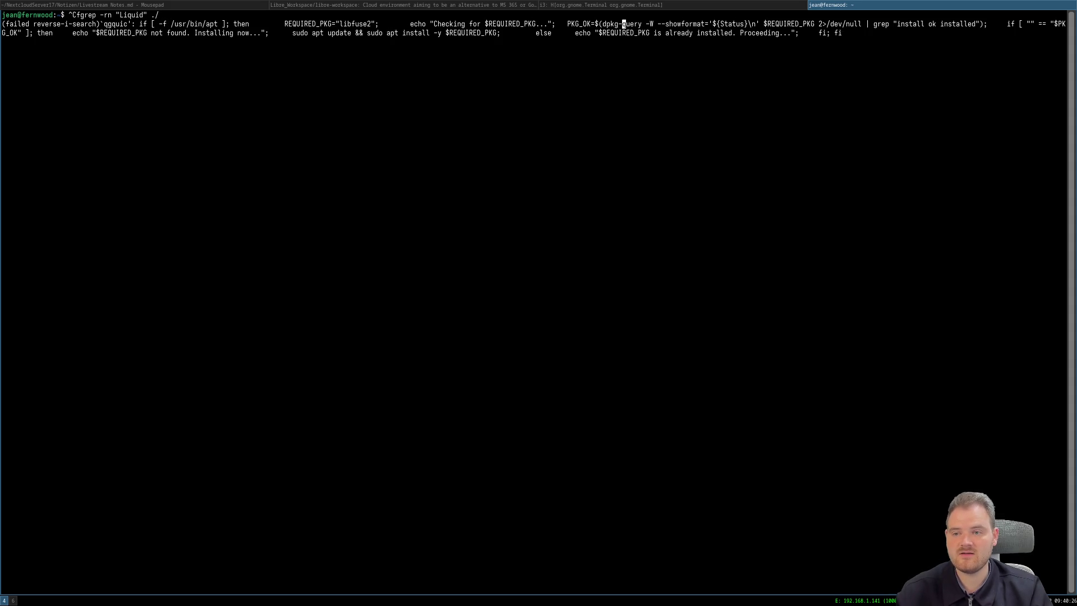
key(BackSpace)
key(BackSpace)
key(BackSpace)
key(BackSpace)
key(BackSpace)
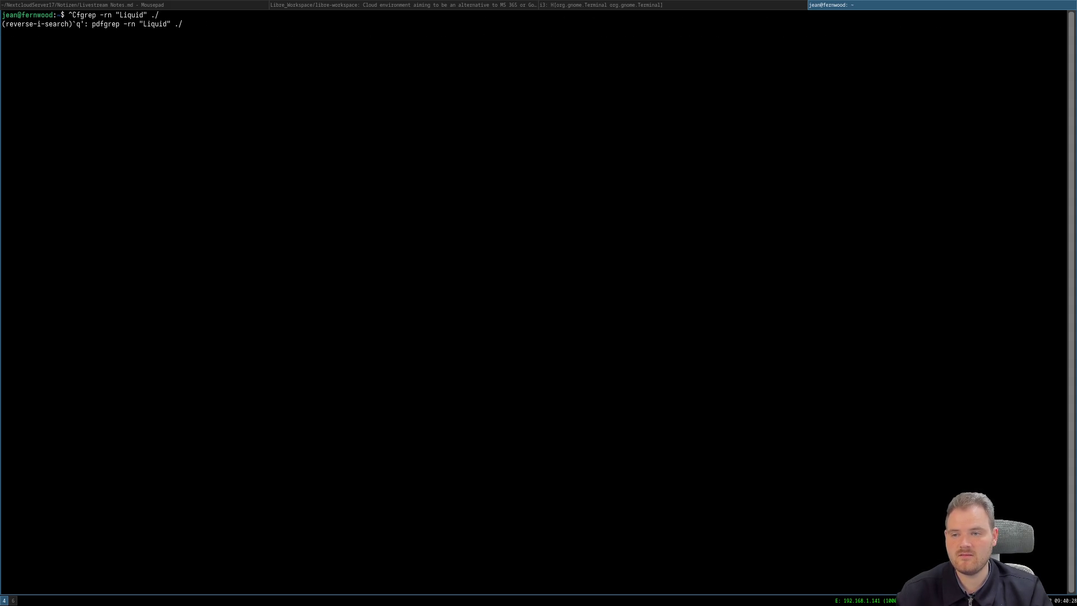
key(BackSpace)
text(wquick)
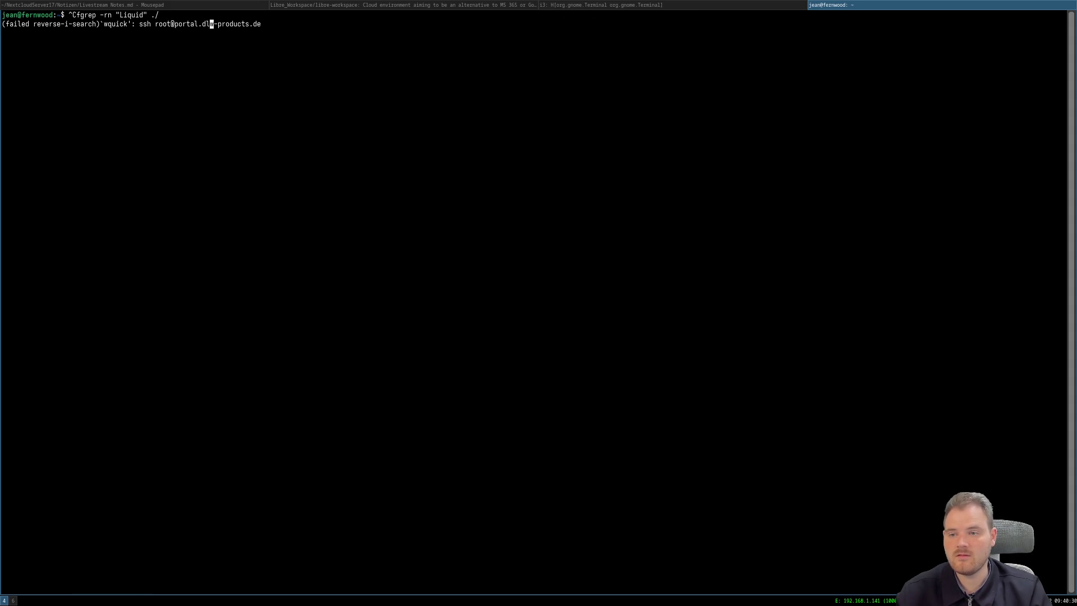
key(BackSpace)
key(BackSpace)
key(BackSpace)
text(g)
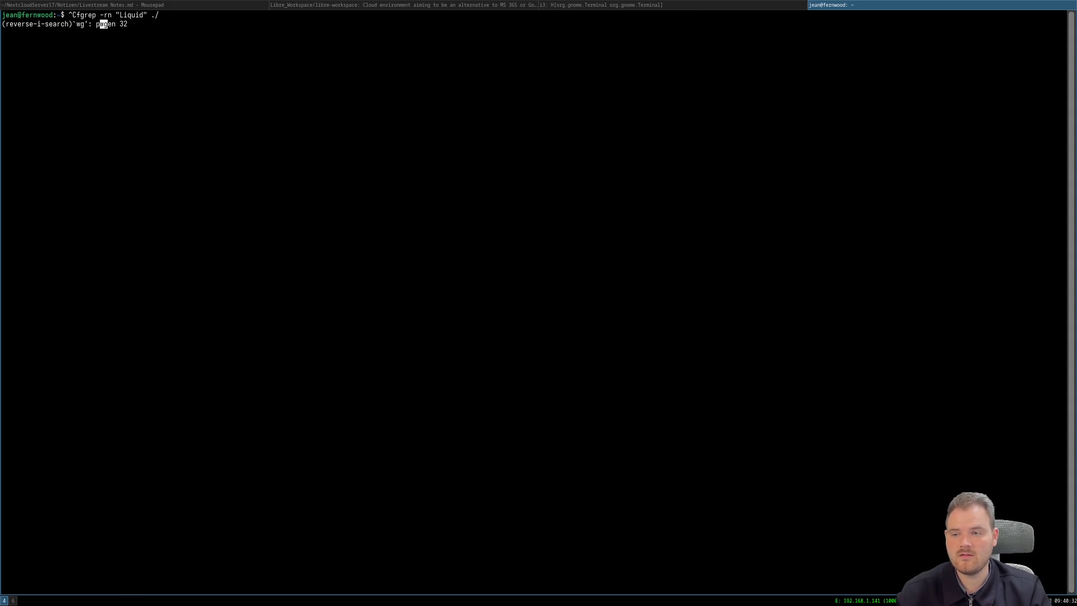
text(-q)
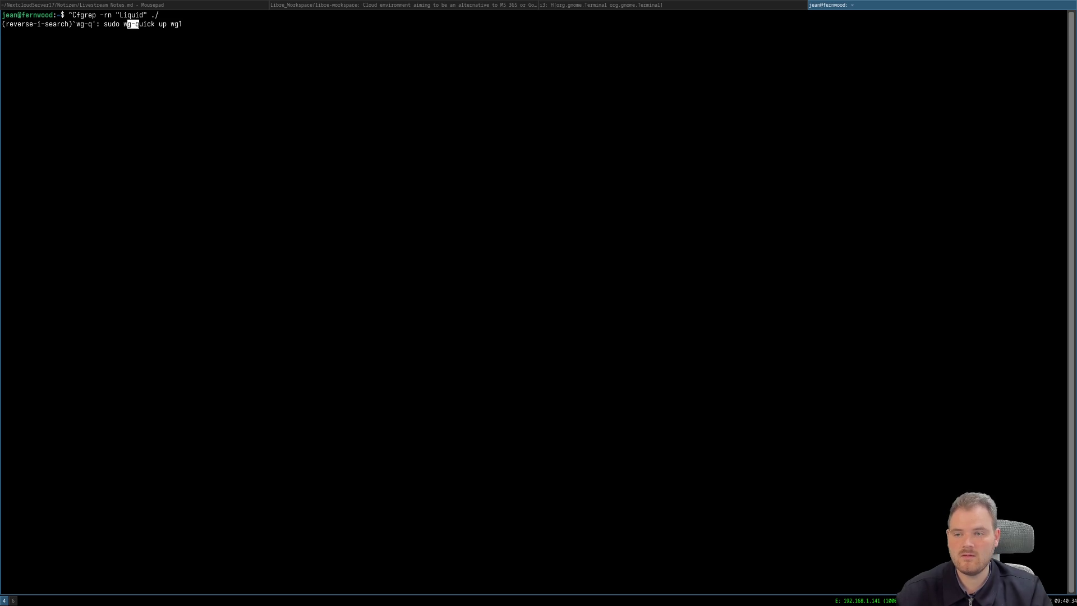
key(Return)
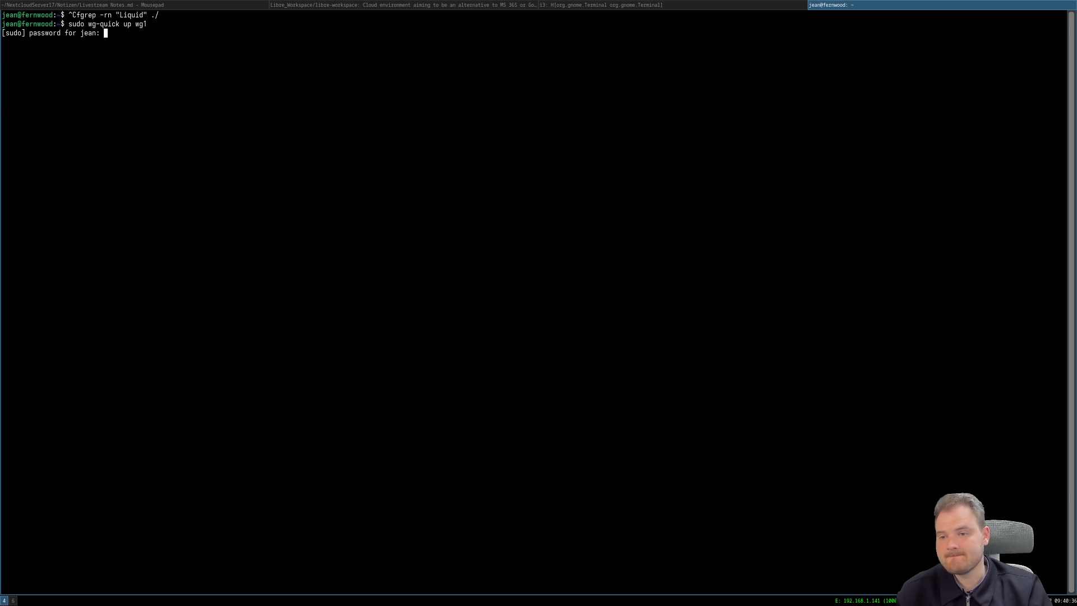
key(Return)
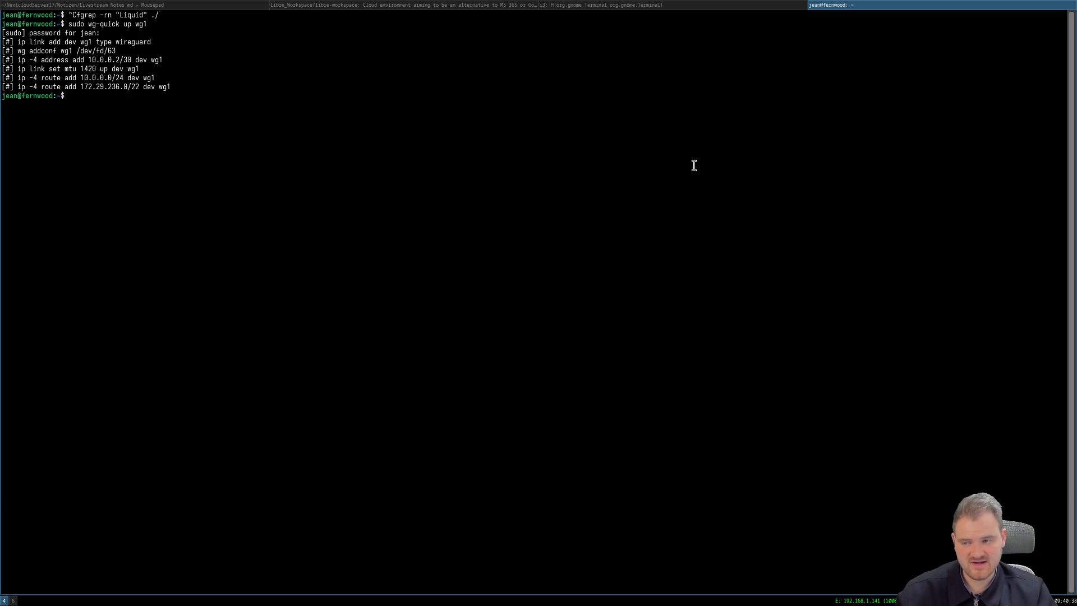
key(super+b)
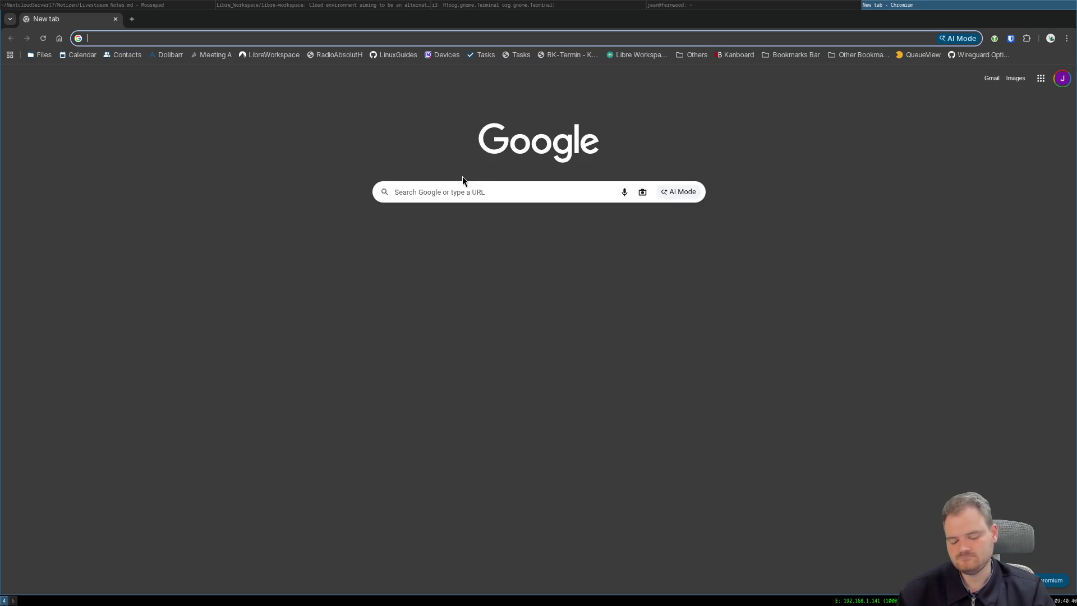
text(ka)
Sign in to the Horizon dashboard at 172.29.239.254 with the saved credentials.
key(BackSpace)
key(BackSpace)
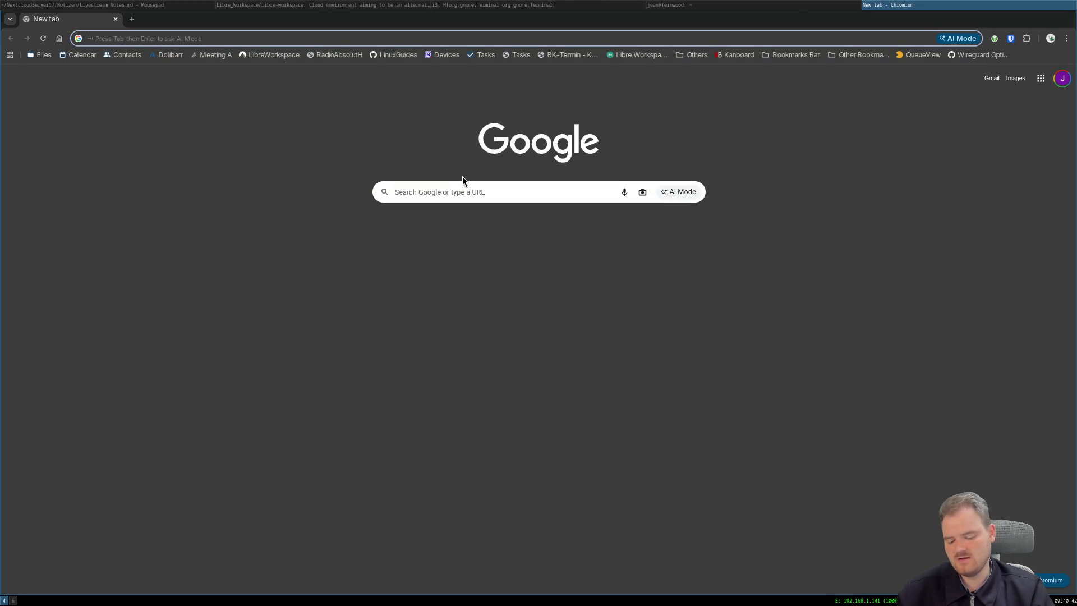
text(1)
click(310, 77)
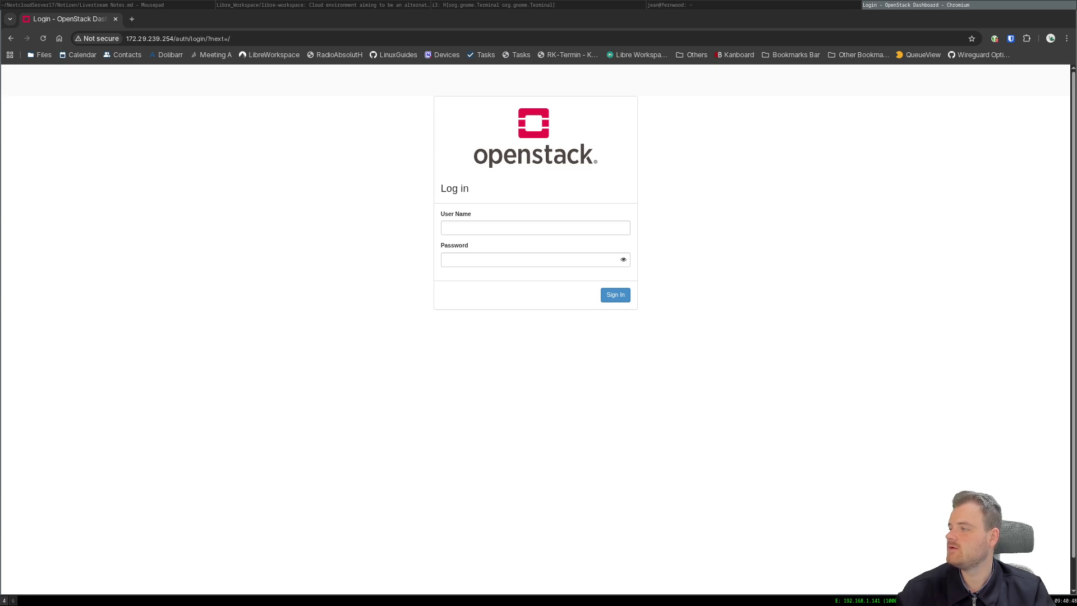
click(624, 196)
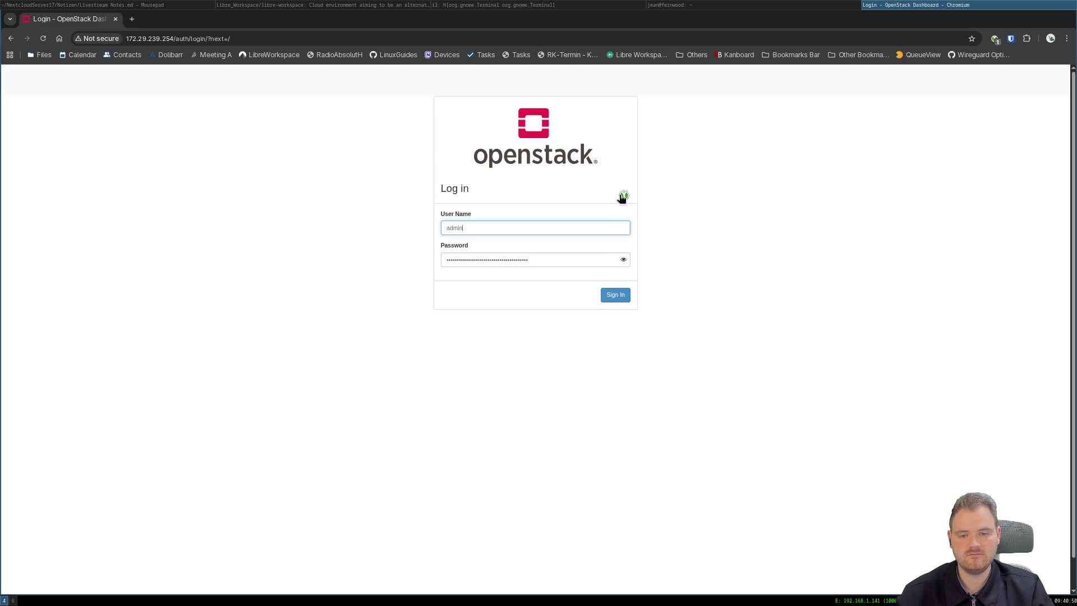
click(618, 293)
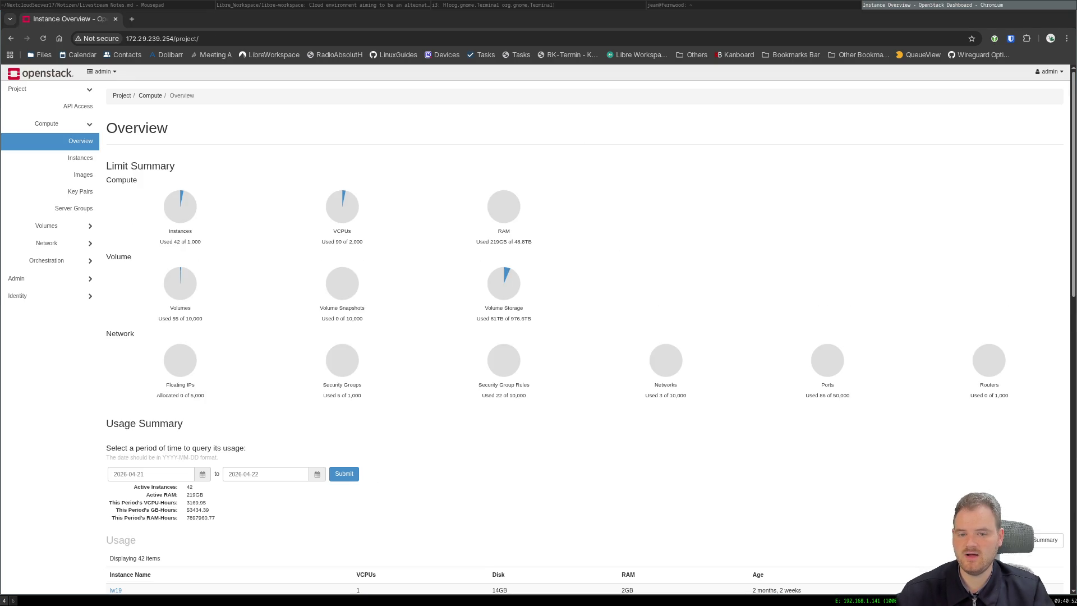
Glance at the project instances, then expand the Admin > Compute section.
click(80, 157)
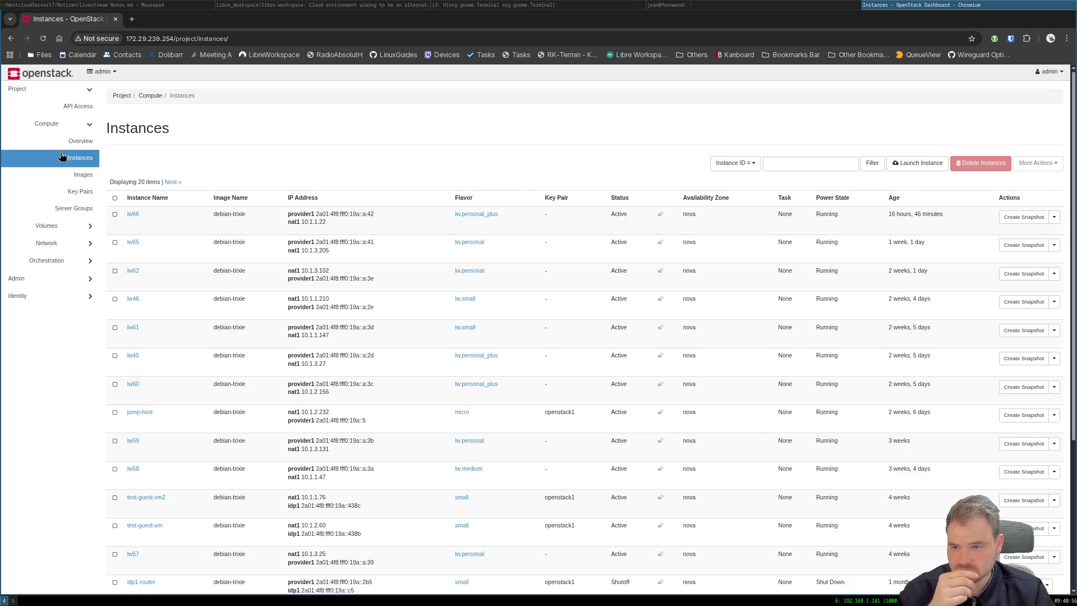
click(76, 141)
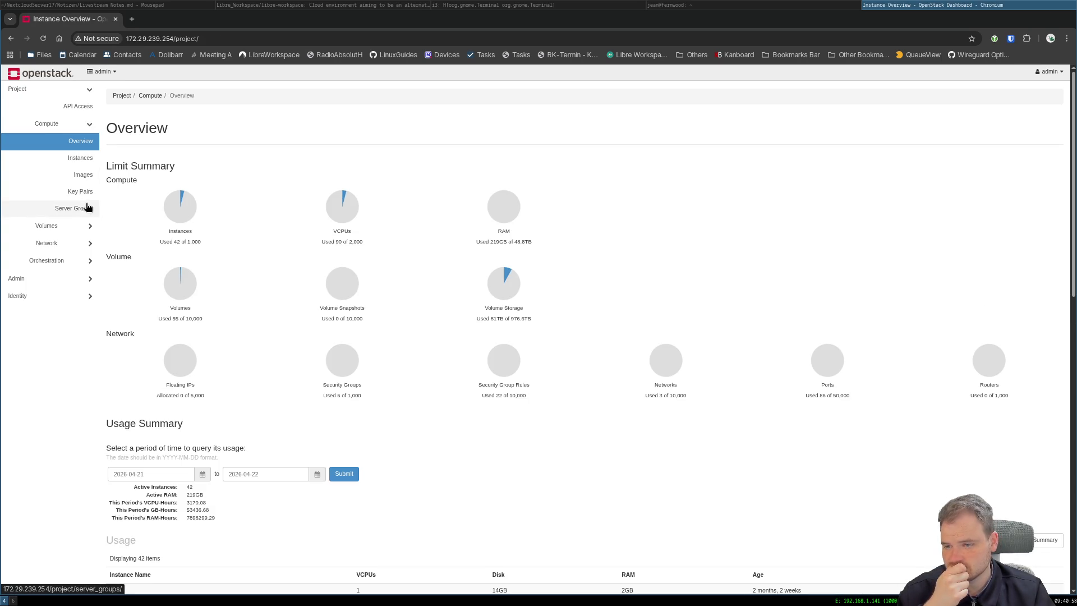
click(48, 278)
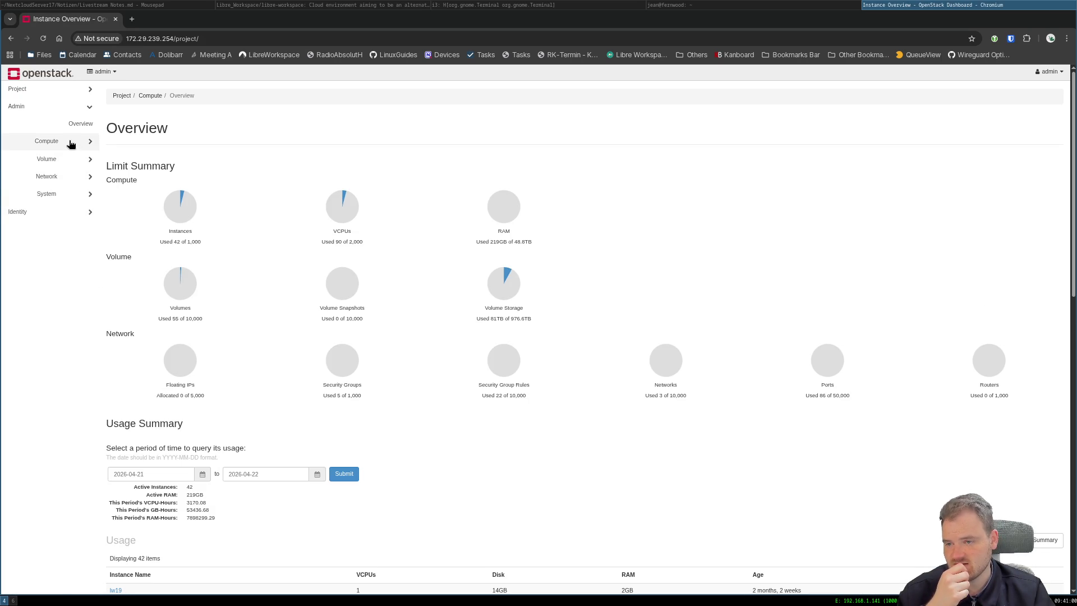
click(73, 140)
Open the admin instances list, then the All Hypervisors overview of c1n1, c1n2 and c1n3.
click(74, 194)
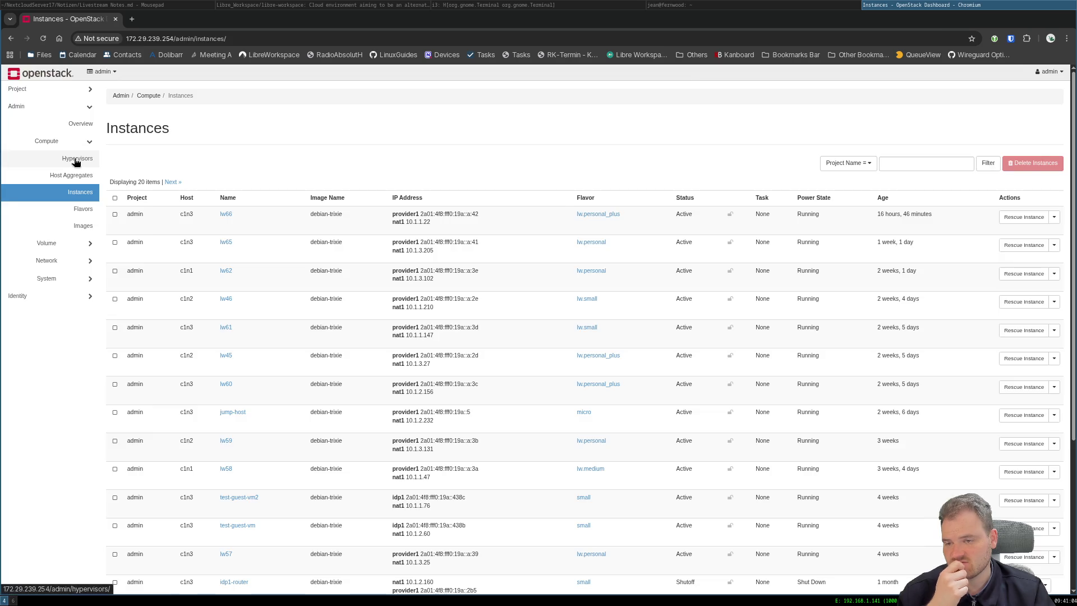
click(77, 159)
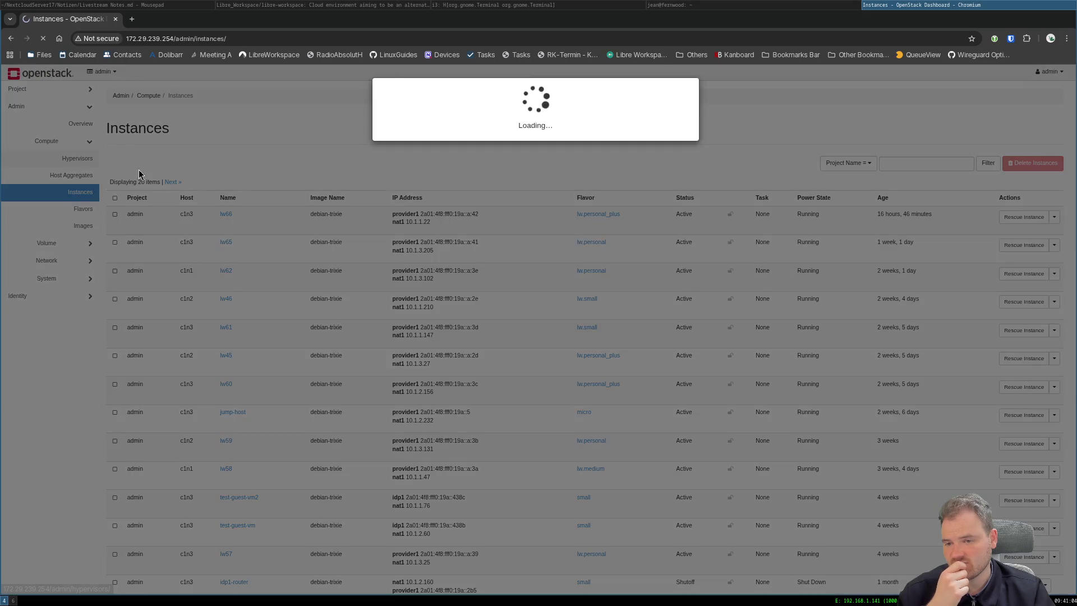
scroll(472, 328, down, 1)
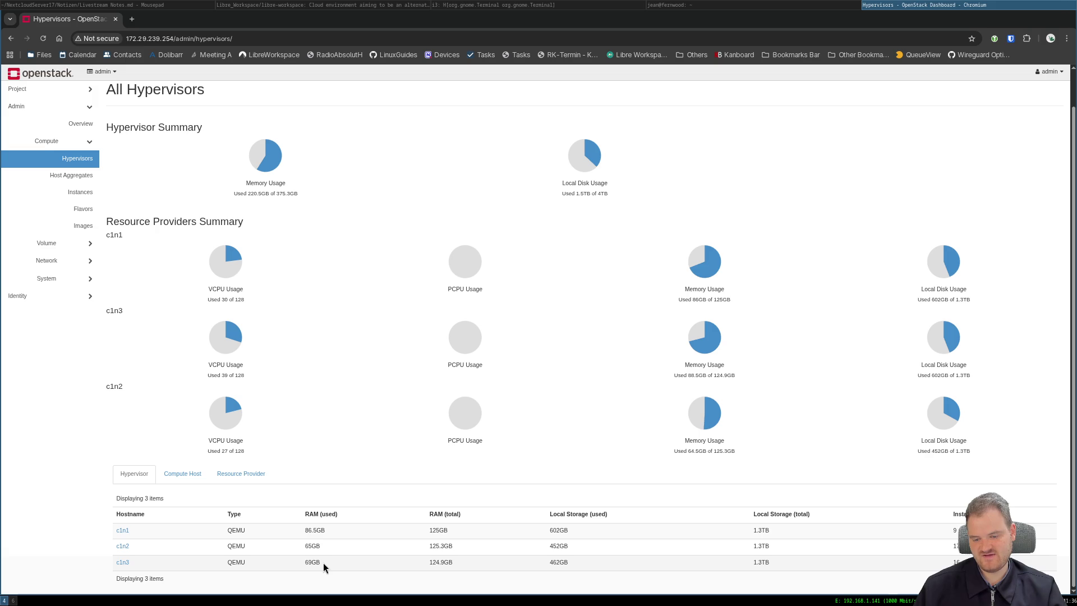
Compare used RAM (c1n3 69GB, c1n2 65GB, c1n1 86.5GB) and open the servers list for c1n3.
drag(305, 563, 315, 563)
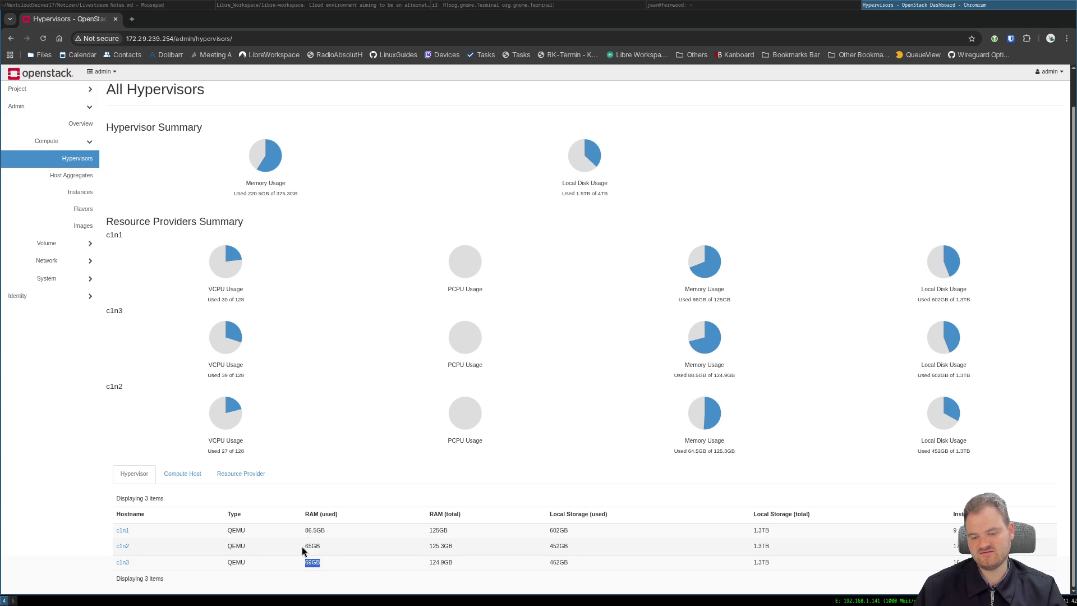
click(306, 545)
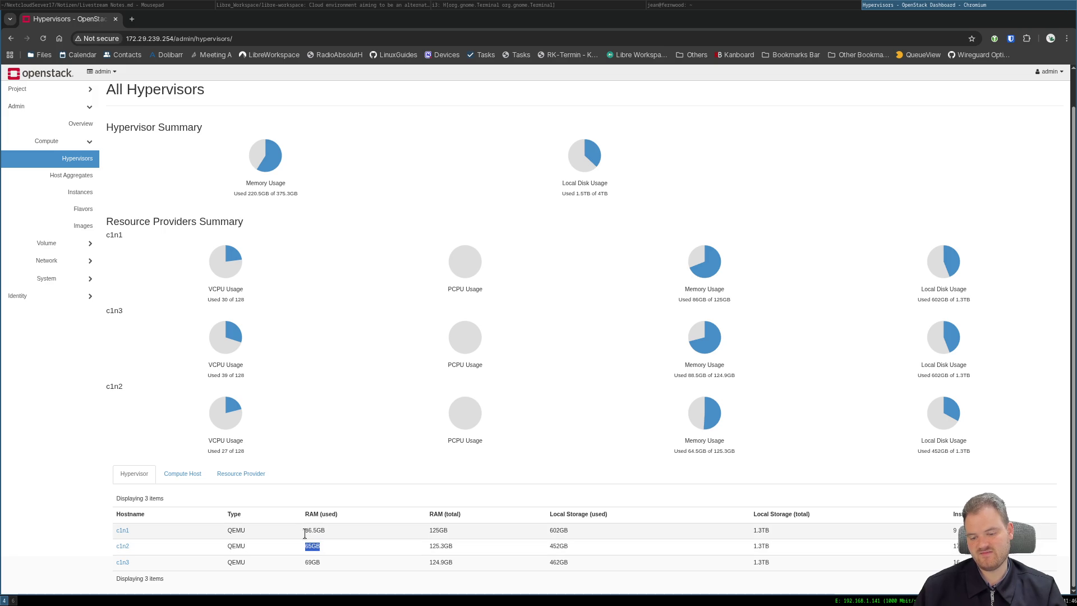
click(305, 534)
drag(305, 533, 345, 538)
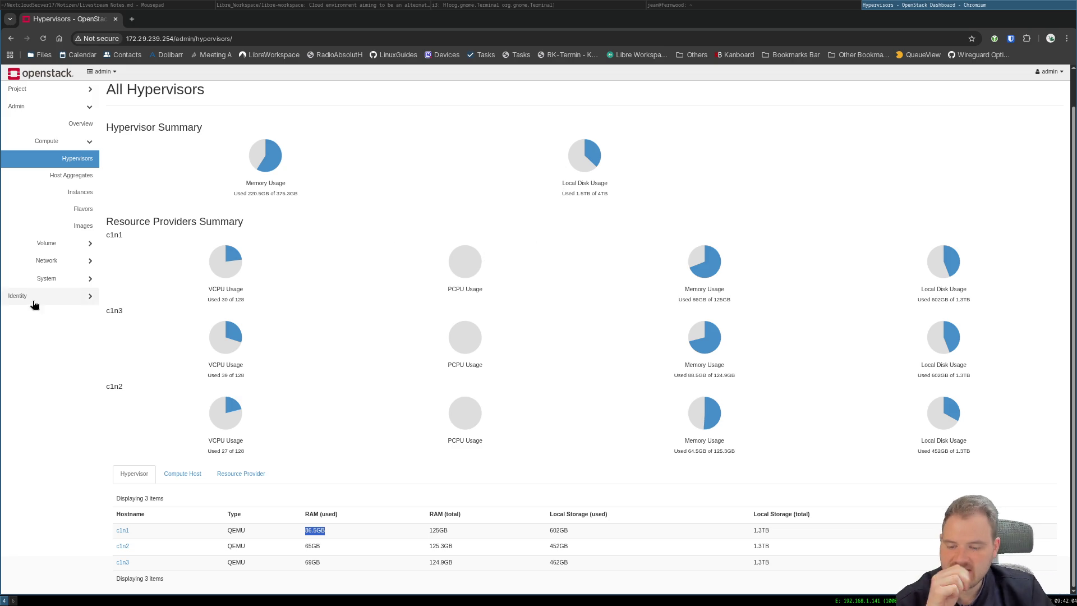
click(122, 562)
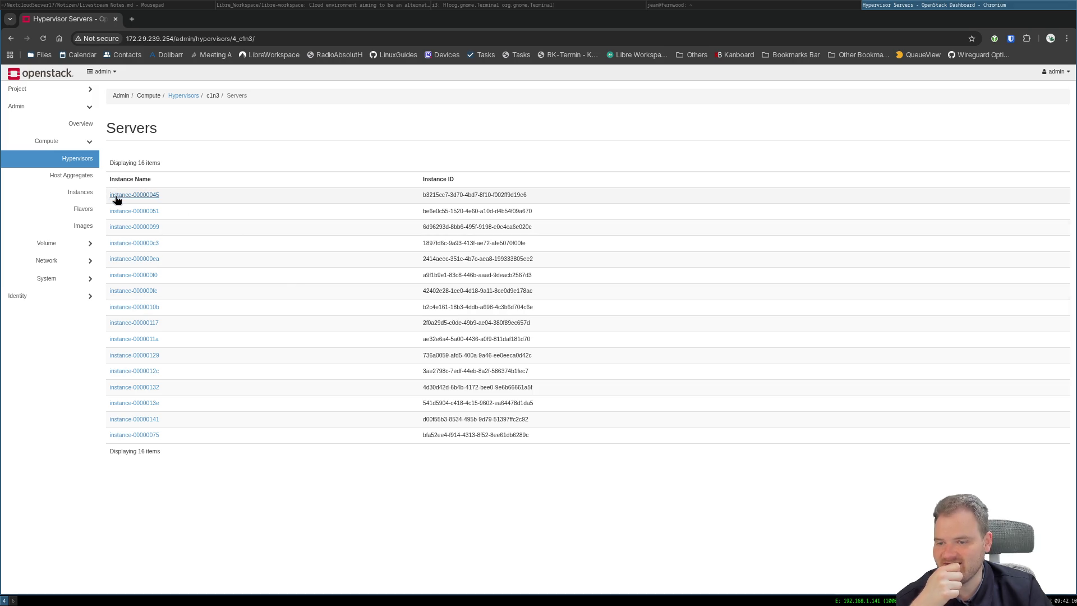
Open the Project > Compute instances list, check the Instance ID filter fields, and return to the terminal.
click(64, 90)
click(64, 122)
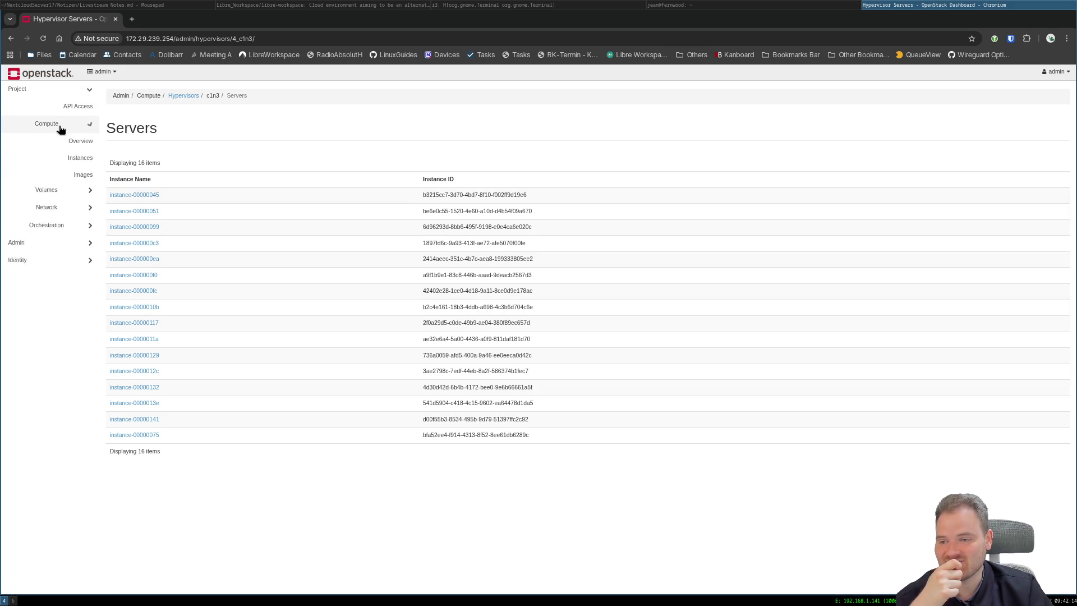
click(77, 157)
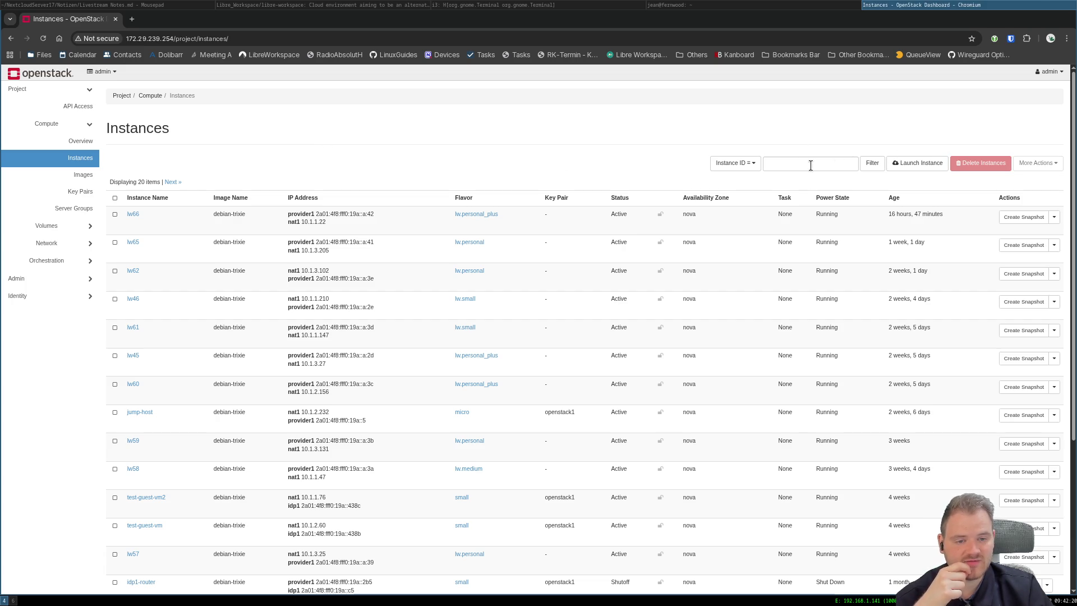
click(744, 163)
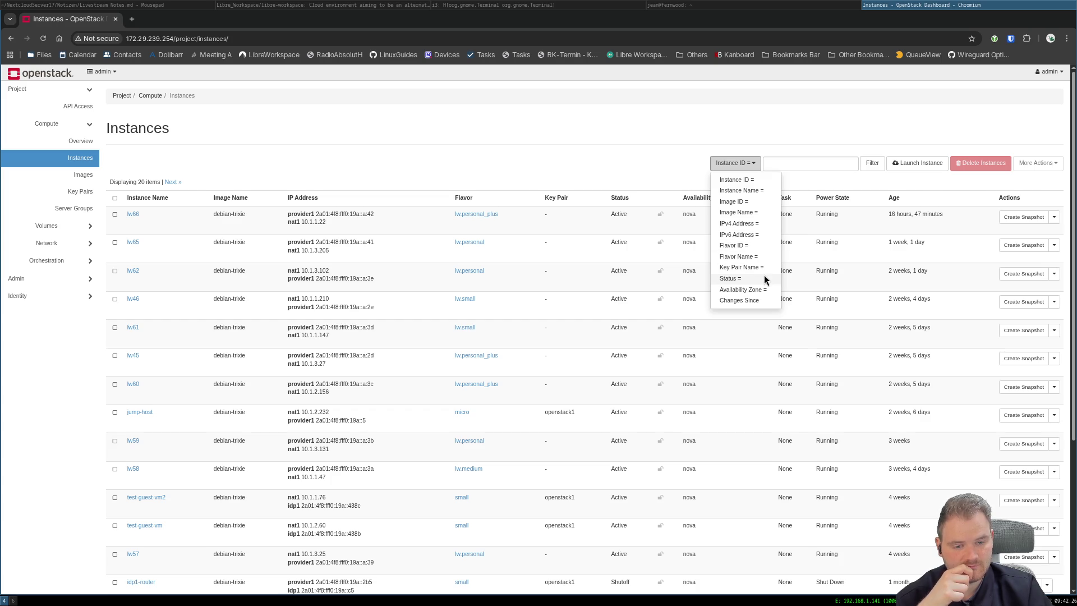
click(843, 127)
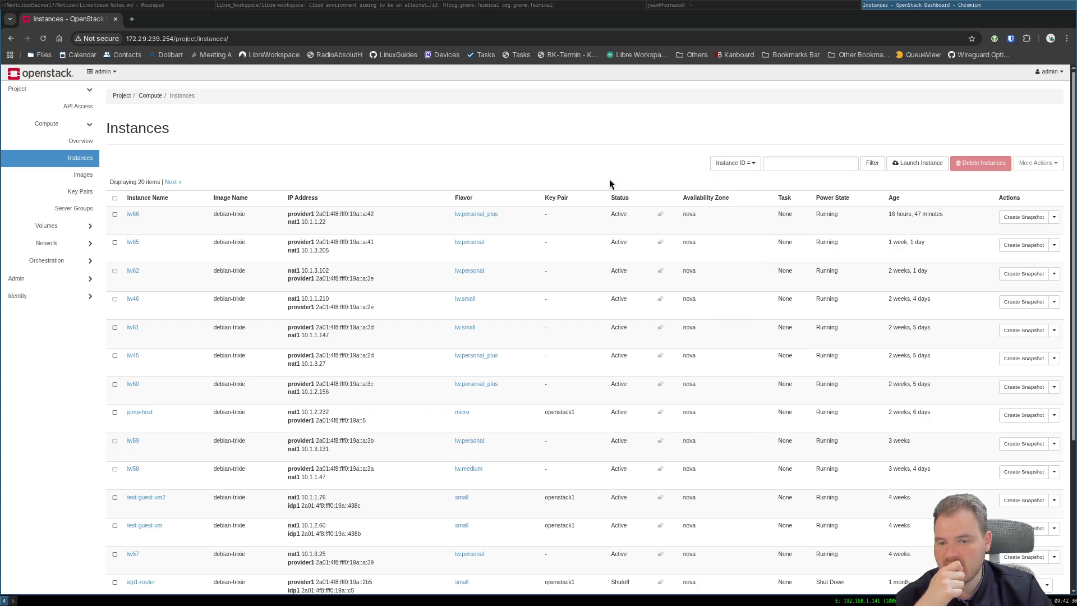
click(704, 4)
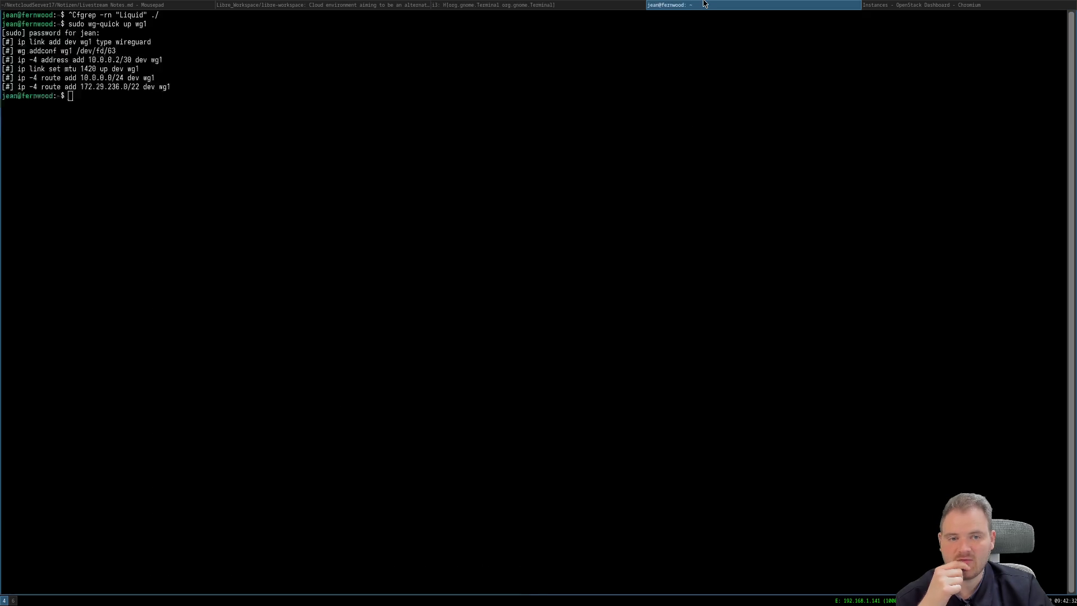
Run 'openstack server list -c Name -c Host | grep c1n3' in the terminal.
click(558, 4)
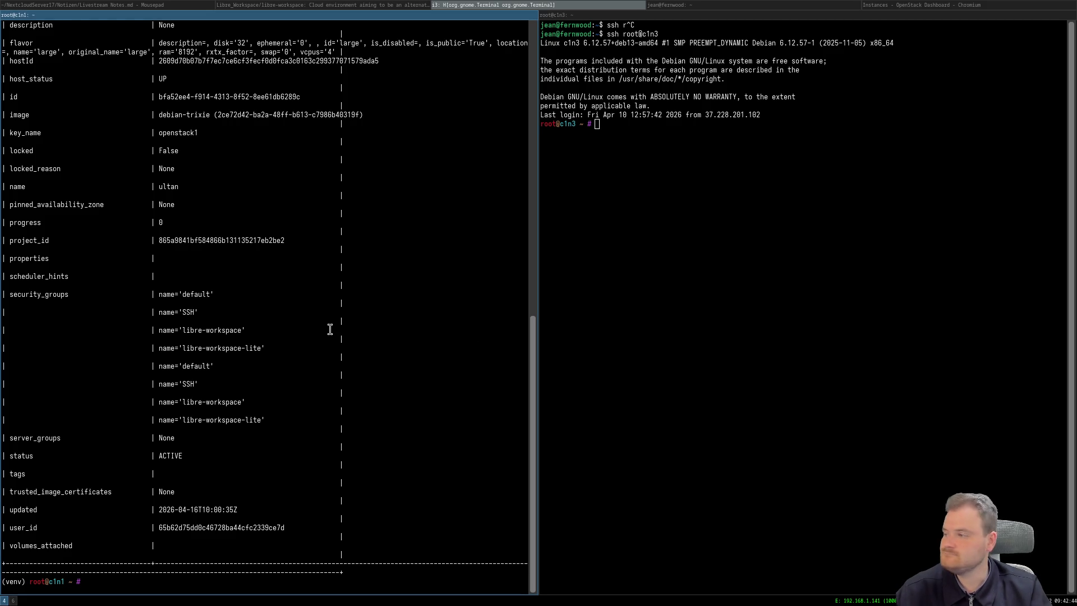
text(openstack server list -c  Name -c Host)
text(| g)
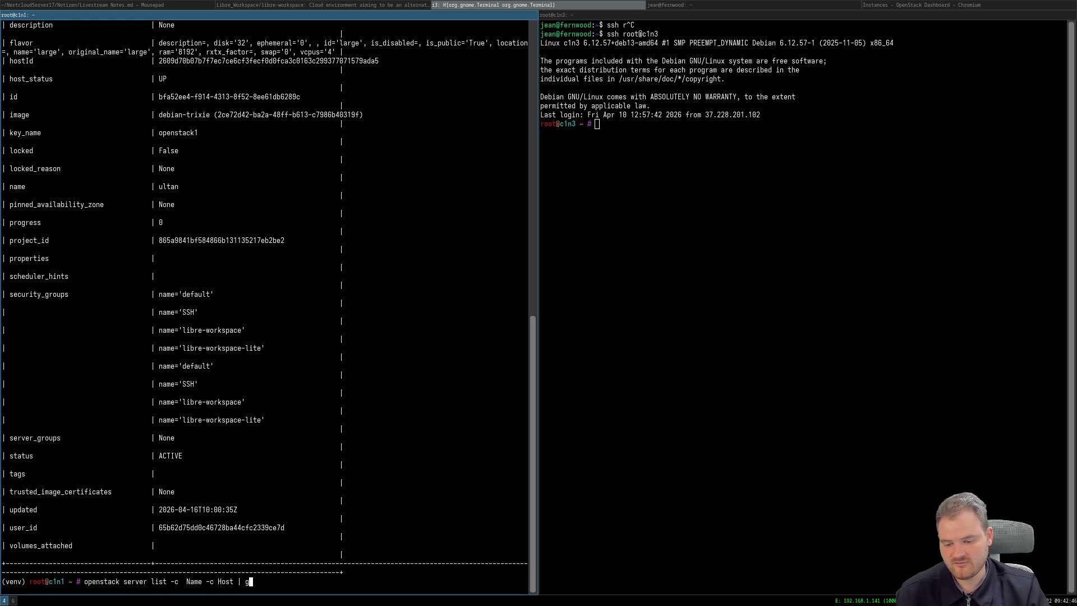
text(rep c1n3)
key(Return)
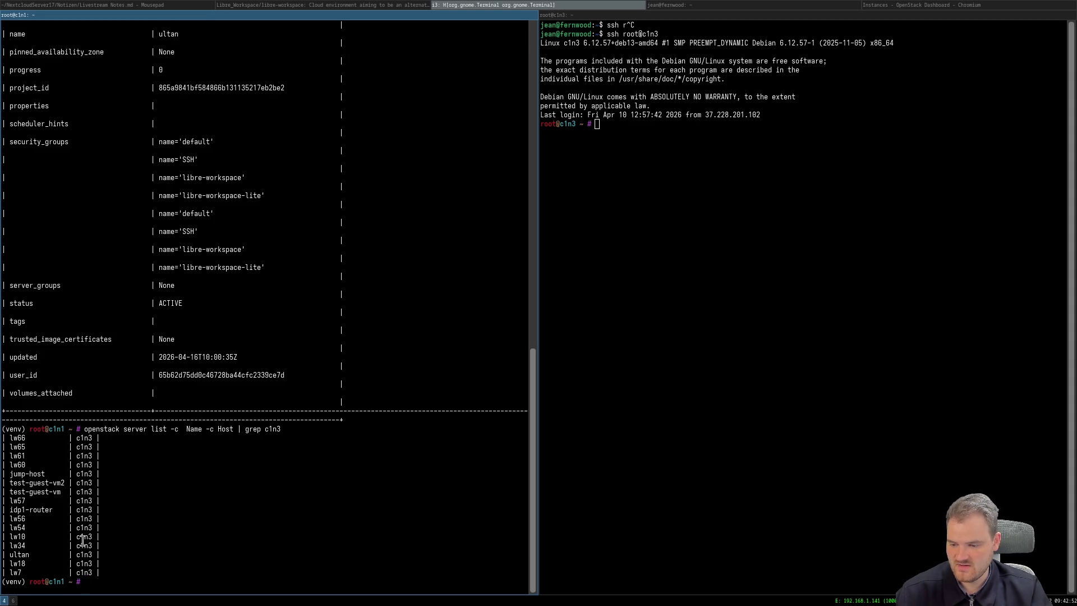
Select the listed c1n3 server rows down through idp1-router and lw34 to the end.
mouse_move(13, 439)
mouse_down()
mouse_move(82, 462)
mouse_move(77, 488)
mouse_up()
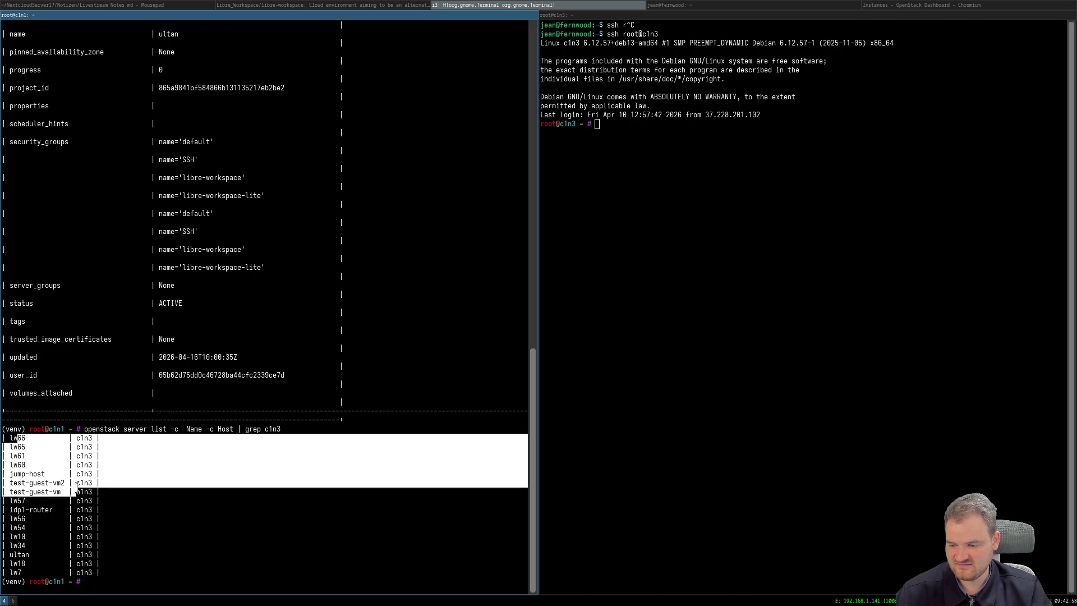
drag(78, 488, 68, 514)
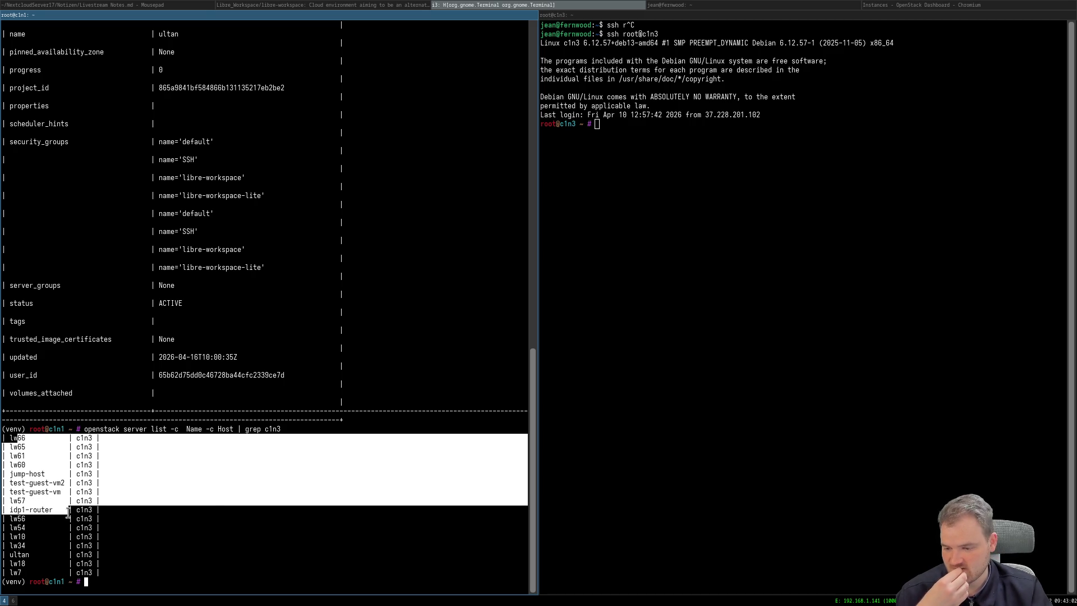
drag(67, 515, 56, 558)
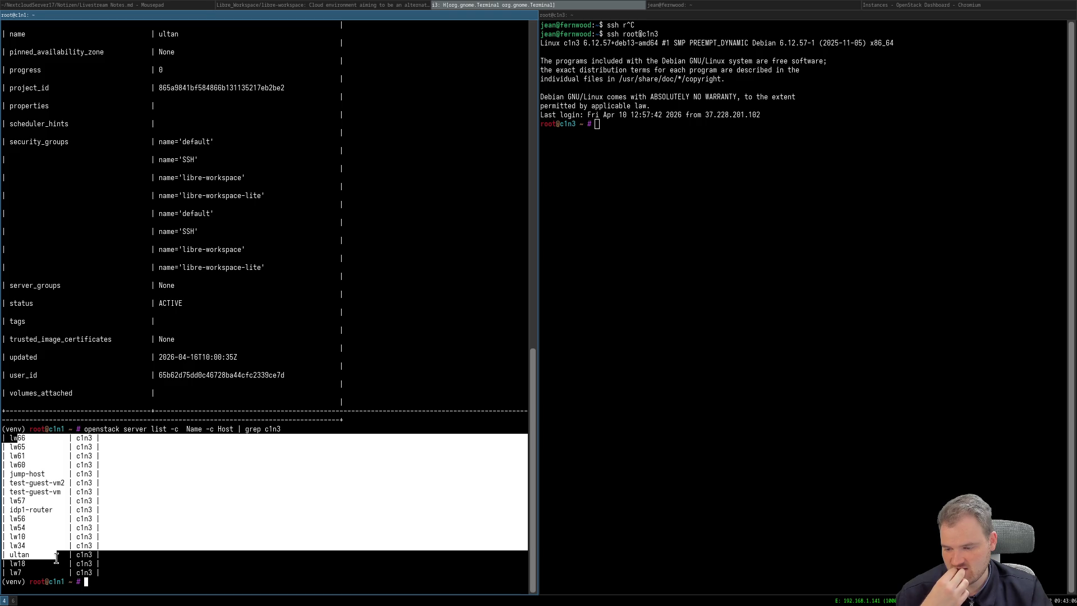
drag(56, 557, 41, 573)
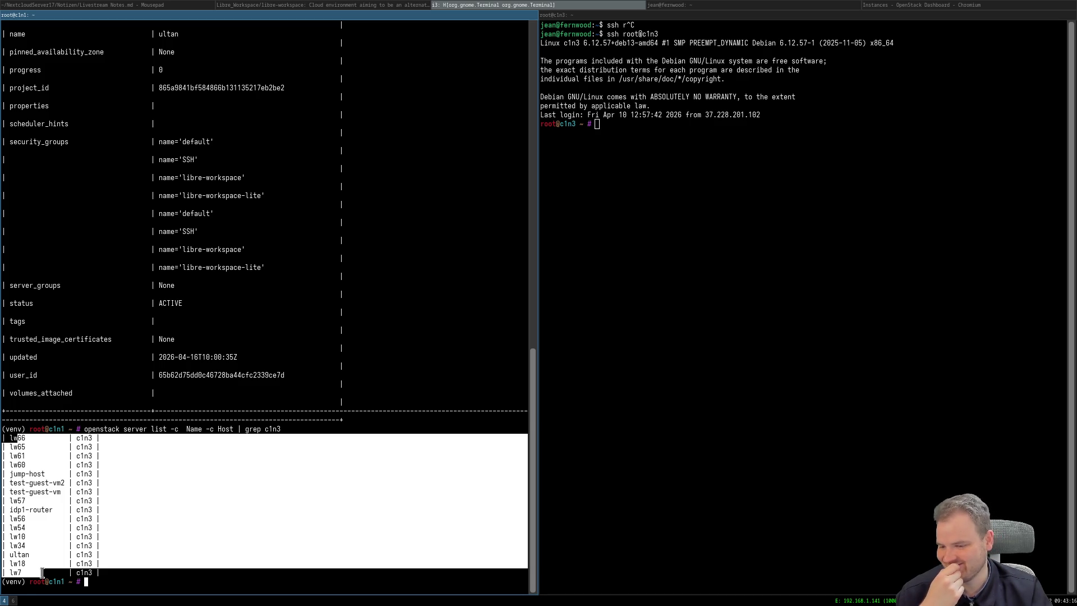
click(59, 471)
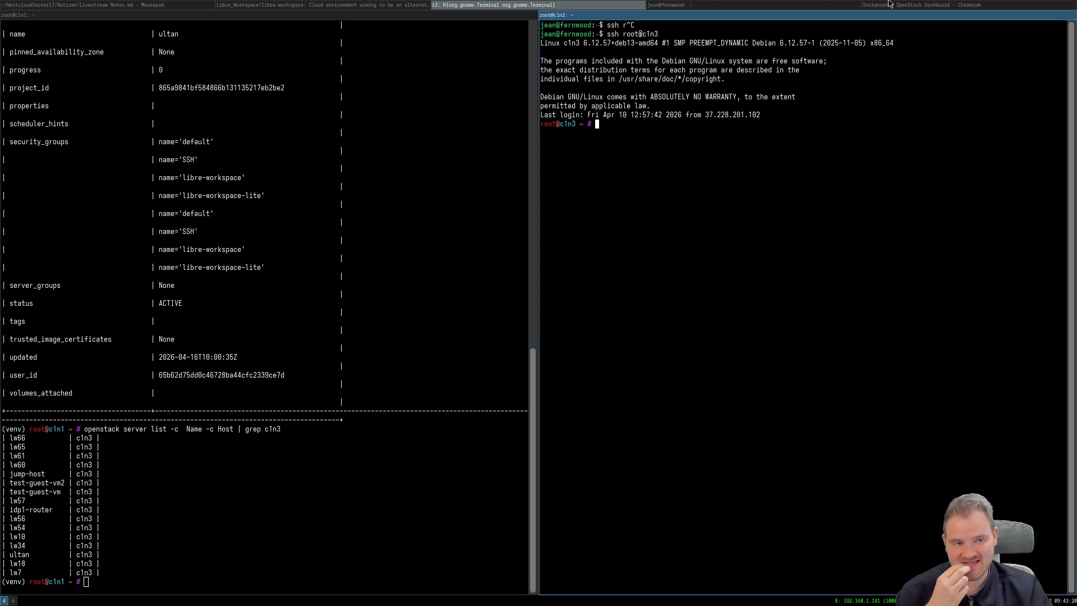
Return to the Gemini chat and select the 'Why only c1n3?' explanation paragraph.
click(13, 599)
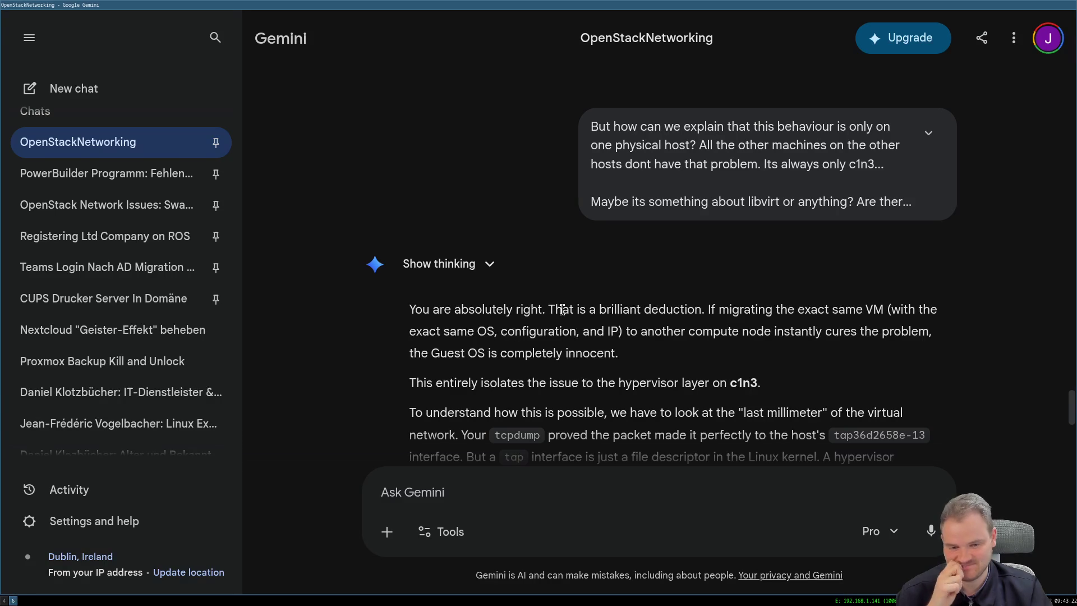
scroll(560, 329, down, 2)
scroll(560, 331, down, 4)
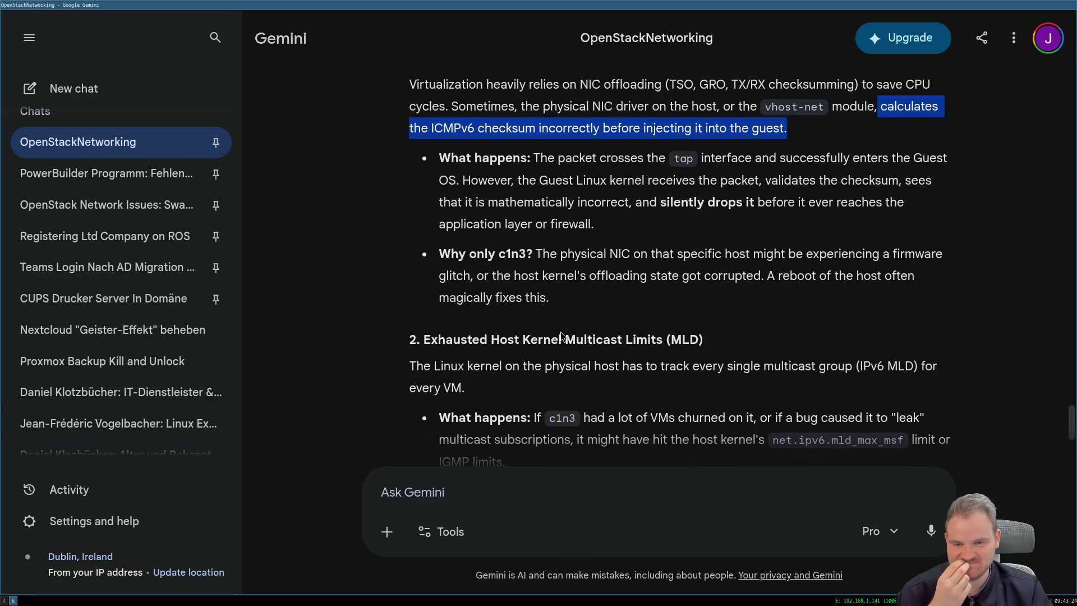
scroll(560, 337, down, 1)
scroll(560, 337, down, 1)
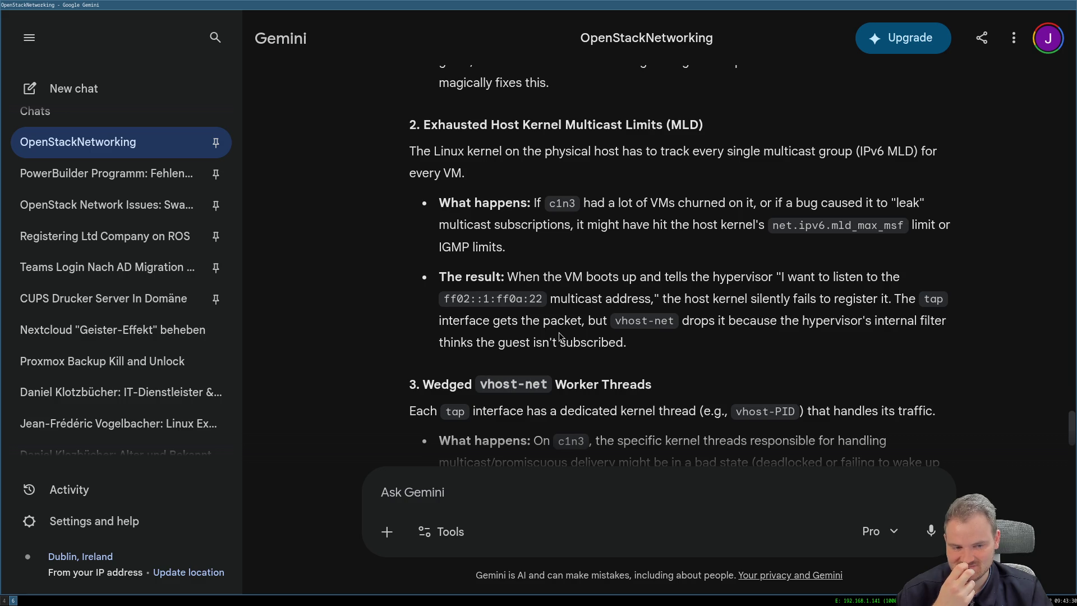
scroll(559, 334, down, 1)
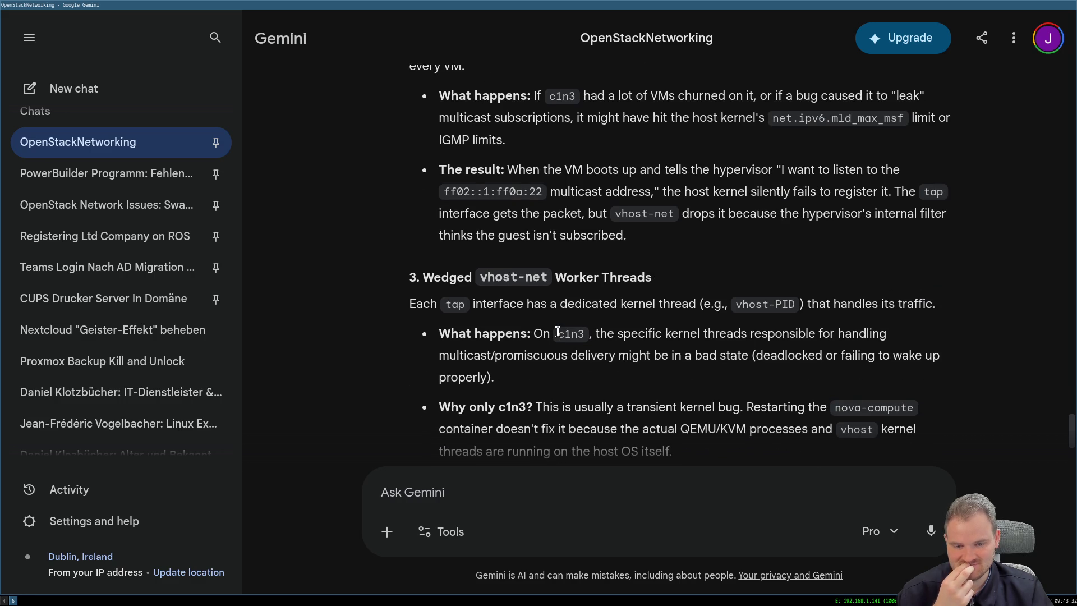
scroll(557, 333, down, 1)
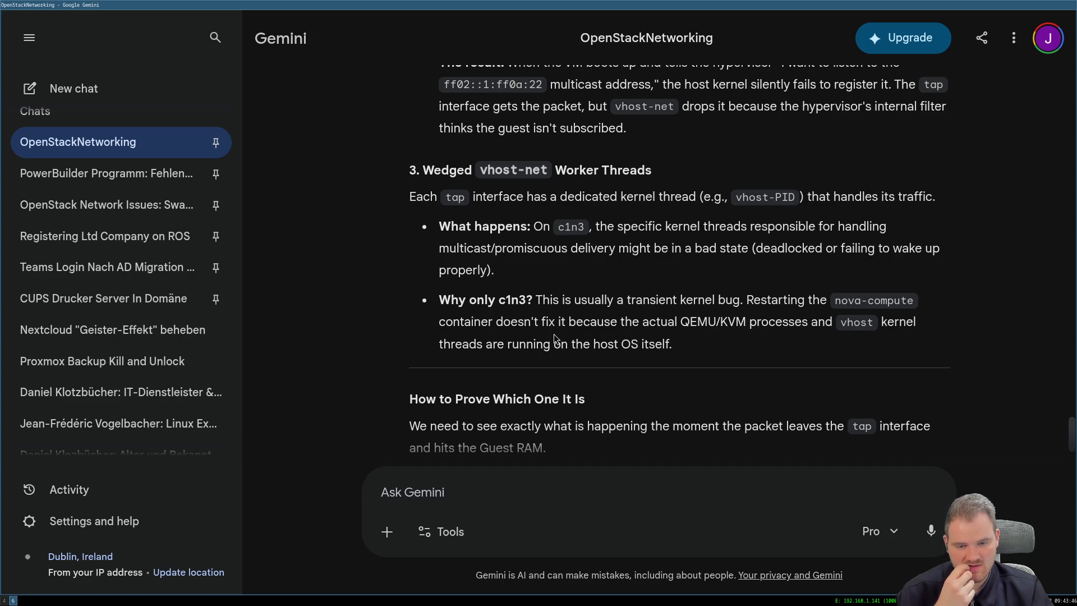
drag(601, 300, 701, 317)
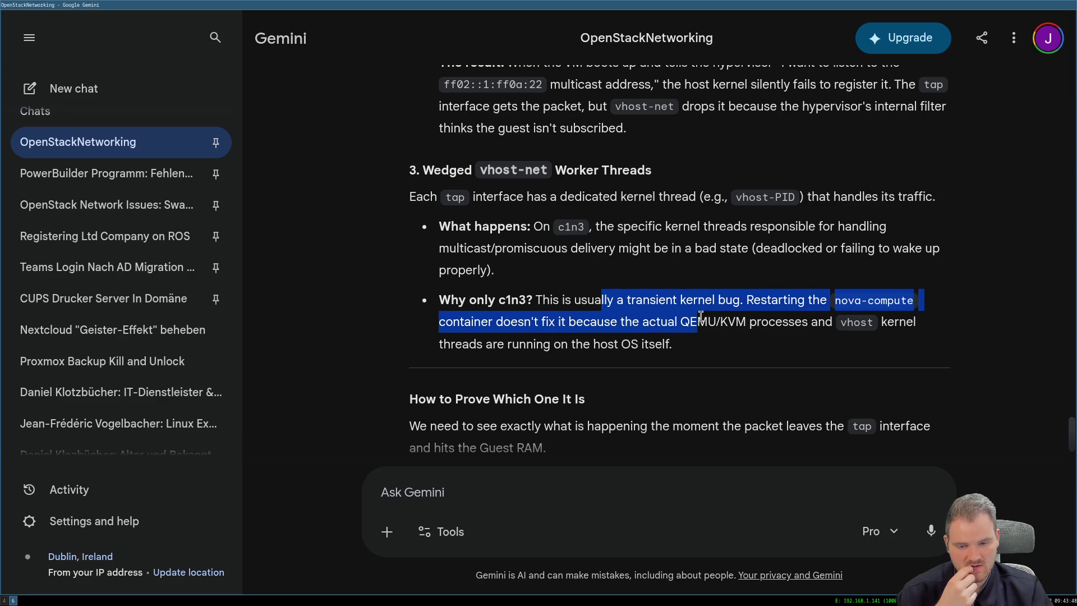
drag(701, 318, 692, 339)
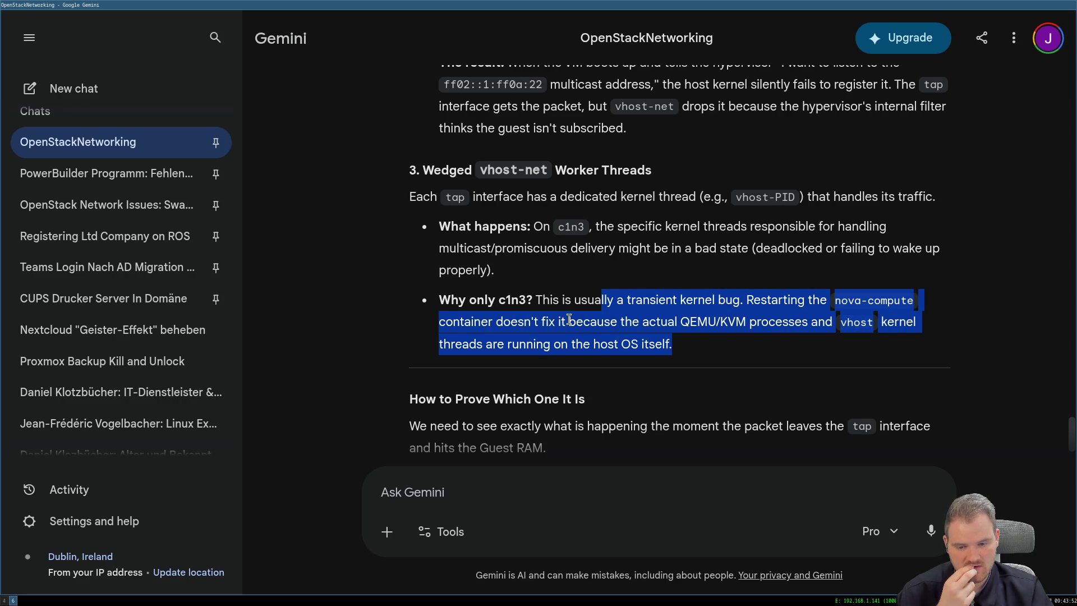
scroll(569, 319, down, 3)
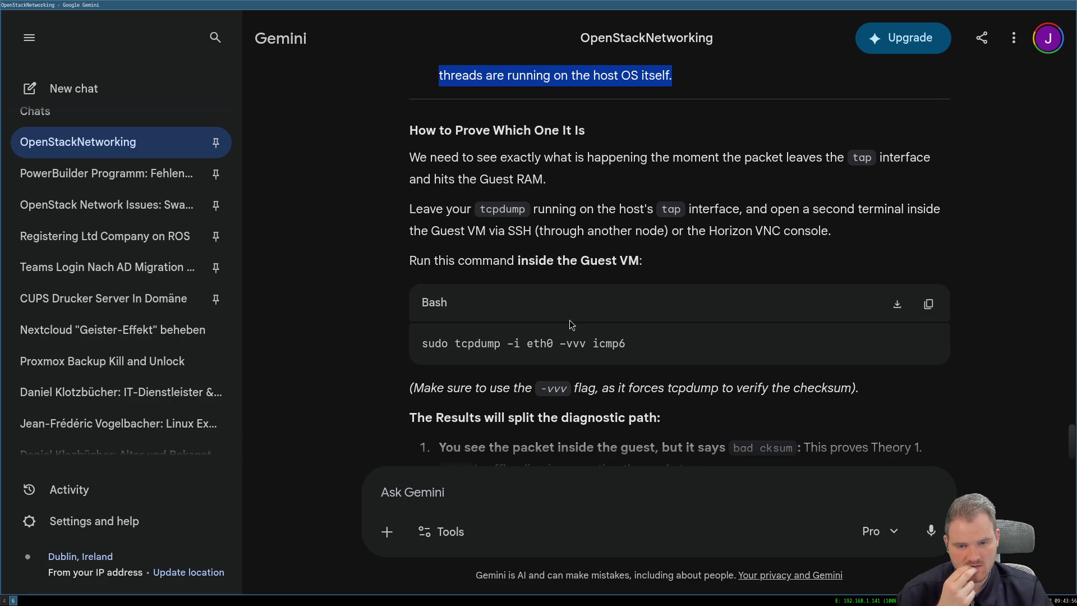
scroll(570, 320, down, 2)
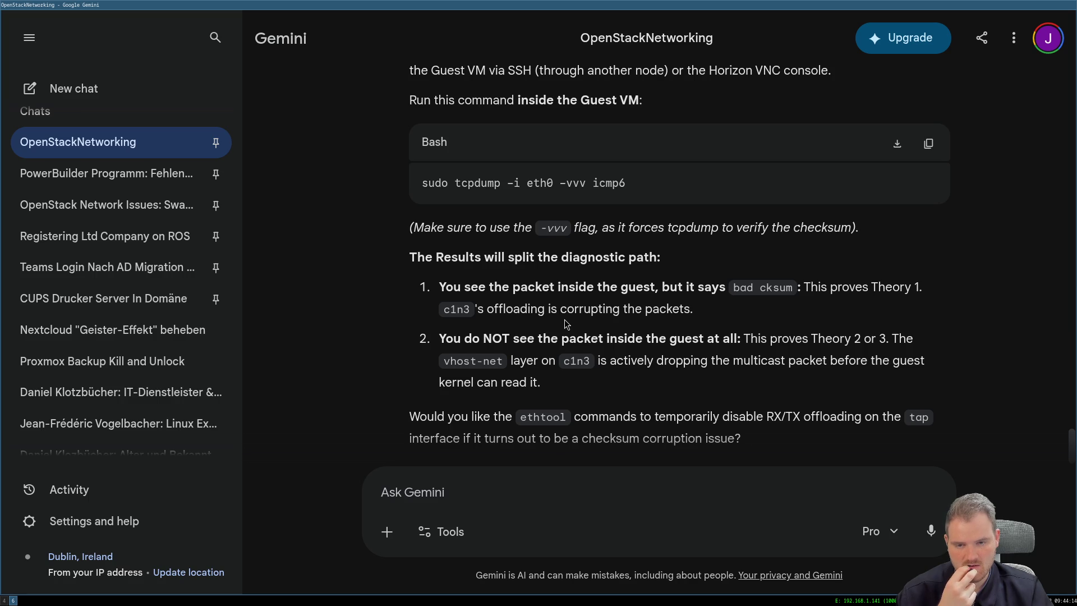
scroll(565, 318, up, 2)
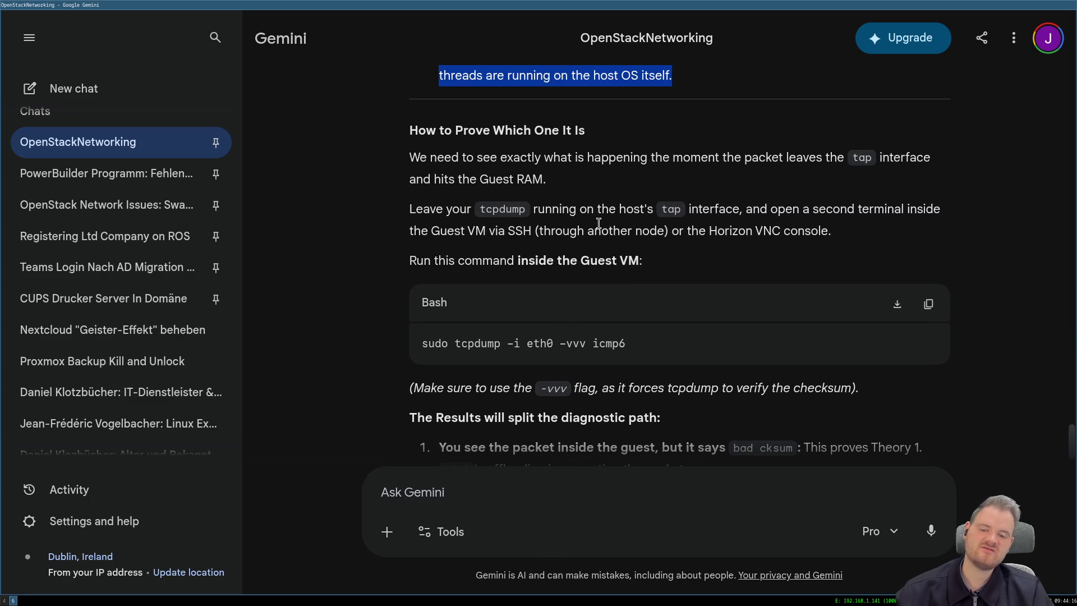
scroll(589, 236, down, 2)
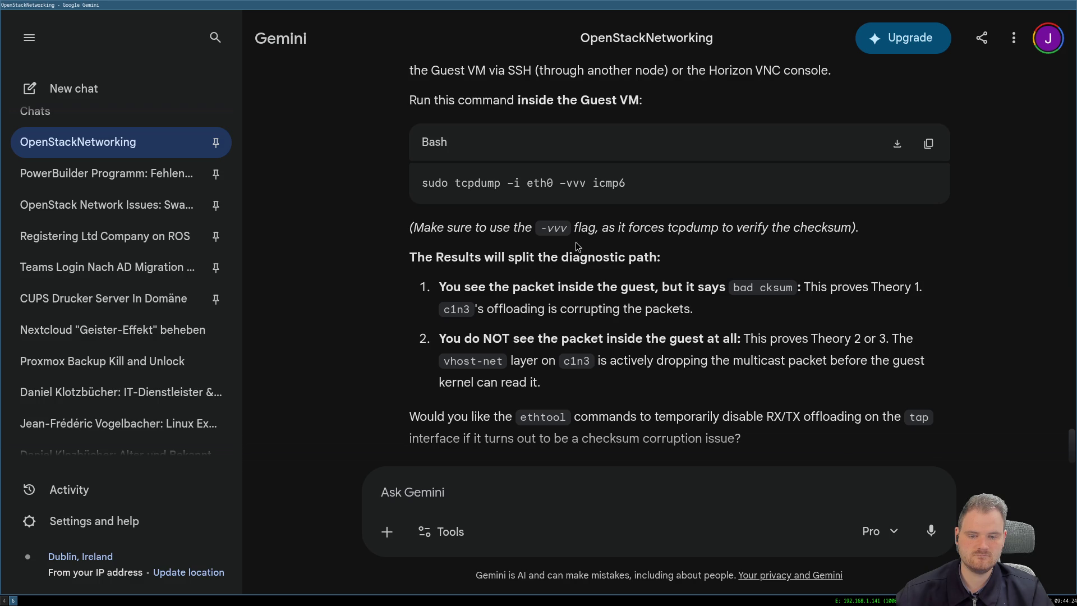
scroll(576, 245, up, 2)
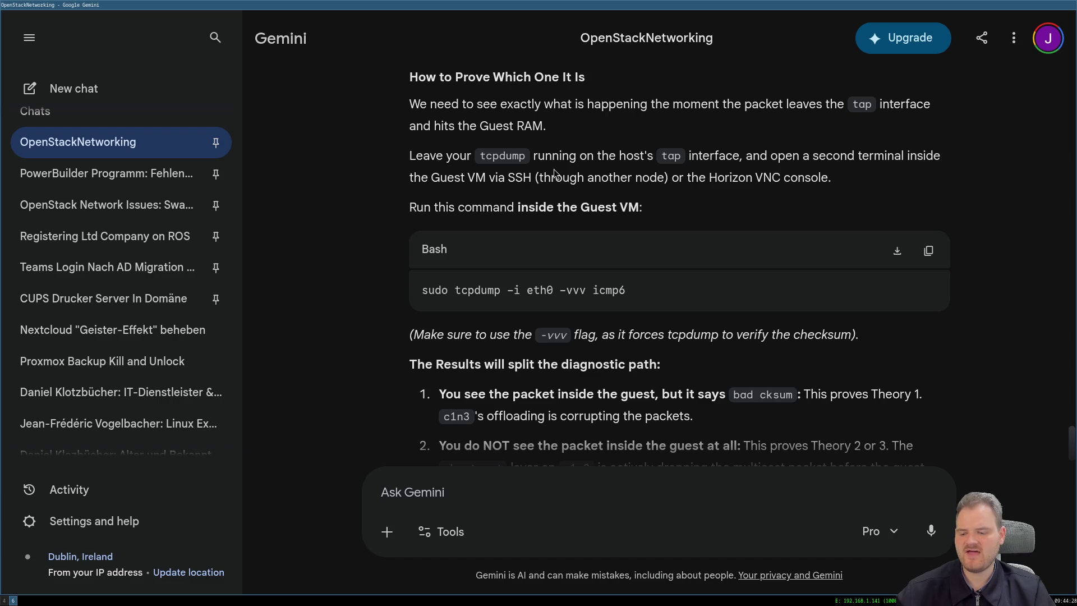
In a new terminal, recall and run 'ssh debian@ultan', which is refused with a publickey error.
key(super+6)
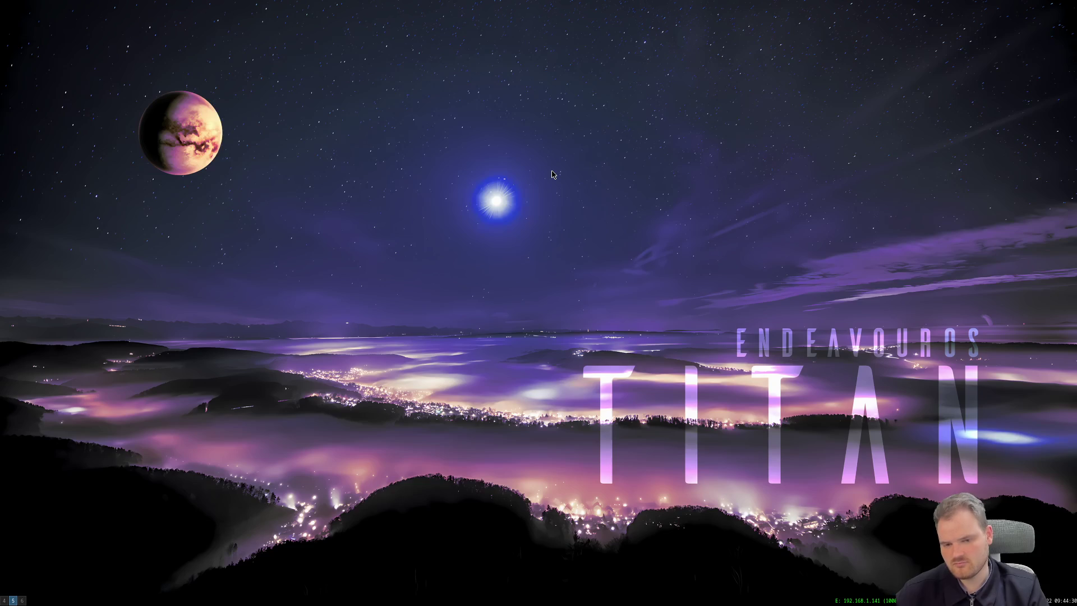
key(super+Return)
key(ctrl+r)
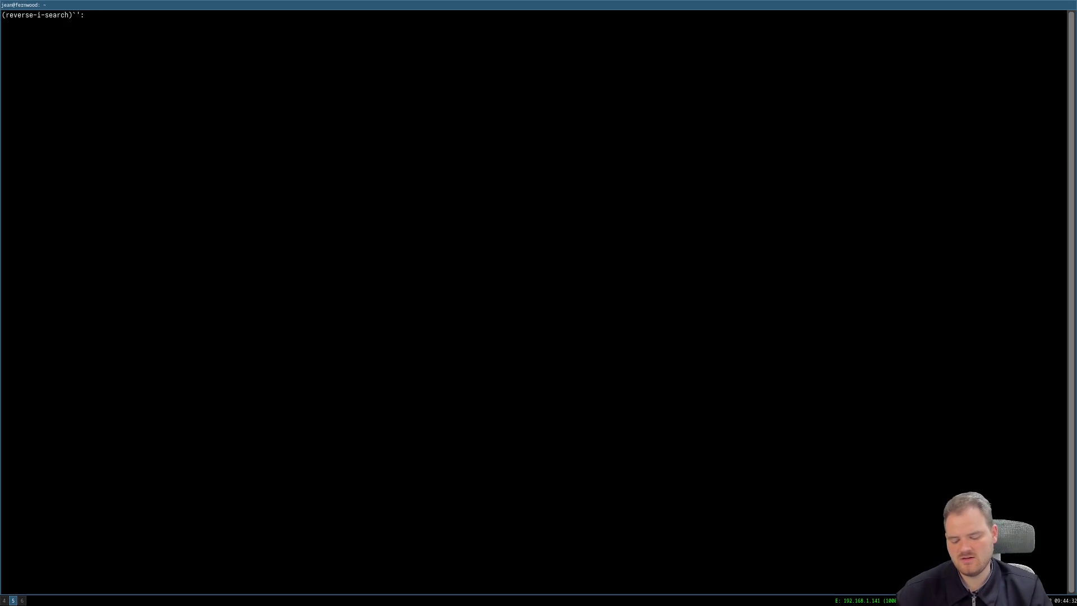
text(ssh debian@ultan)
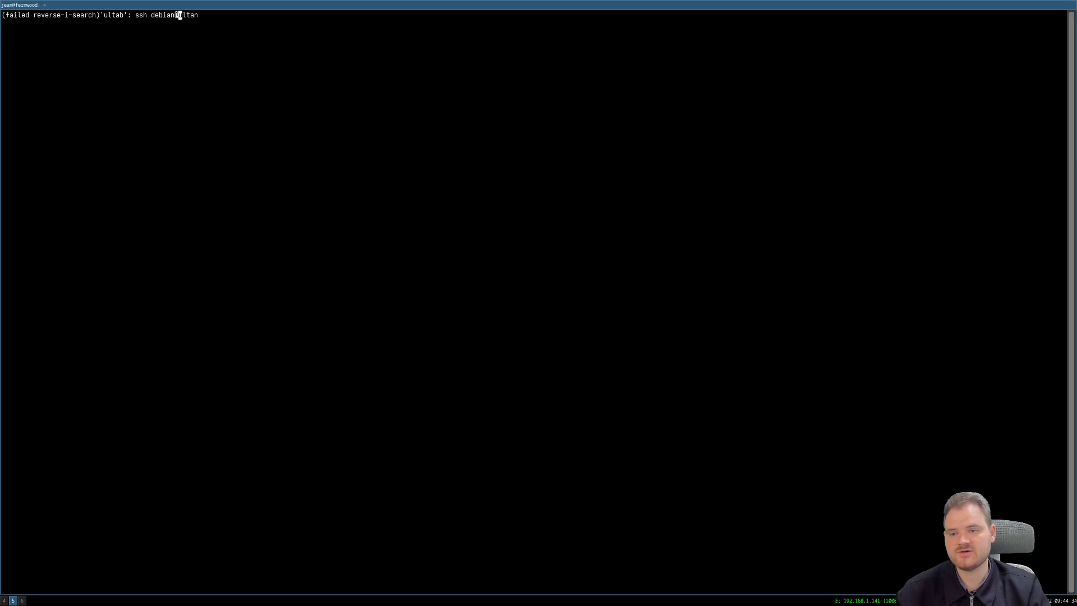
key(Return)
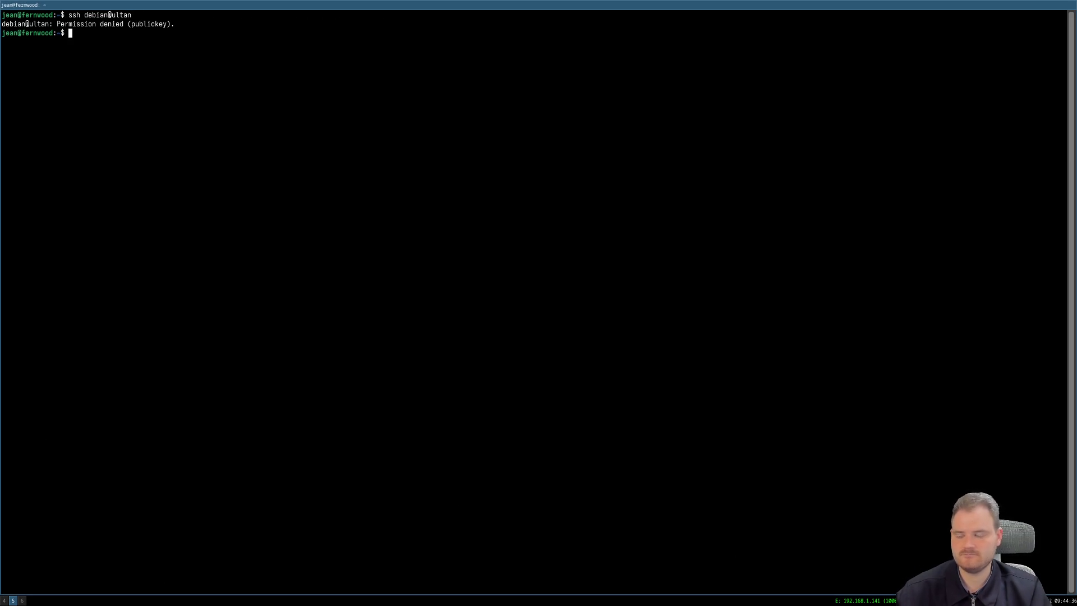